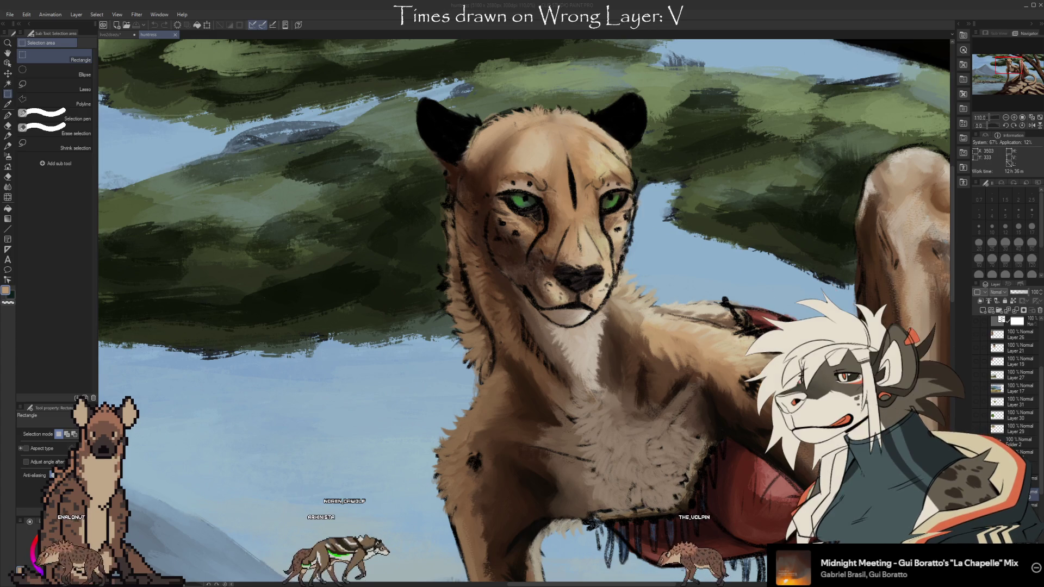
- Switch from the huntress painting to the jackal head sketch and zoom in on the face
click(110, 34)
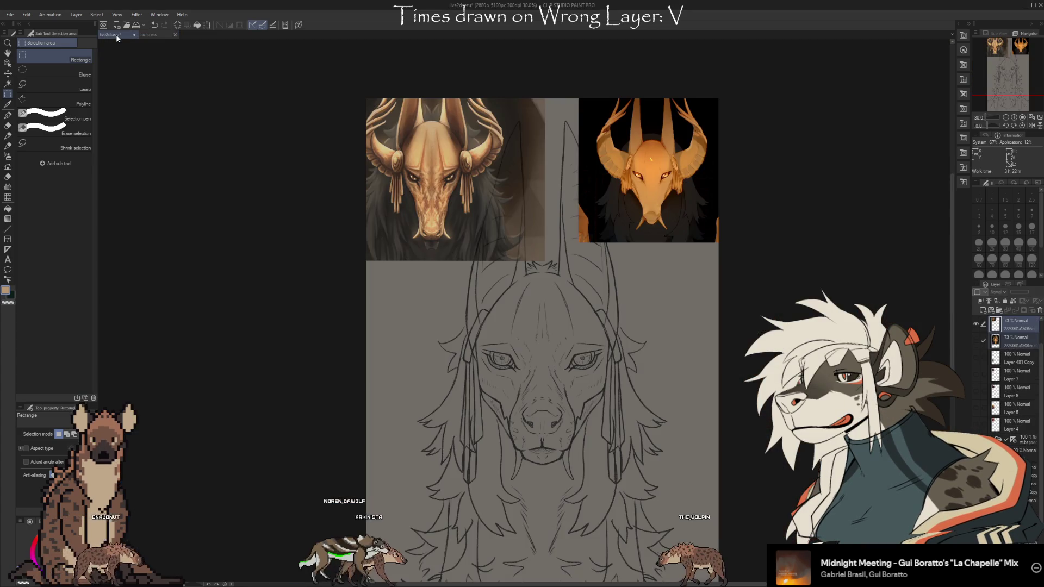
scroll(527, 392, up, 1)
scroll(528, 391, up, 1)
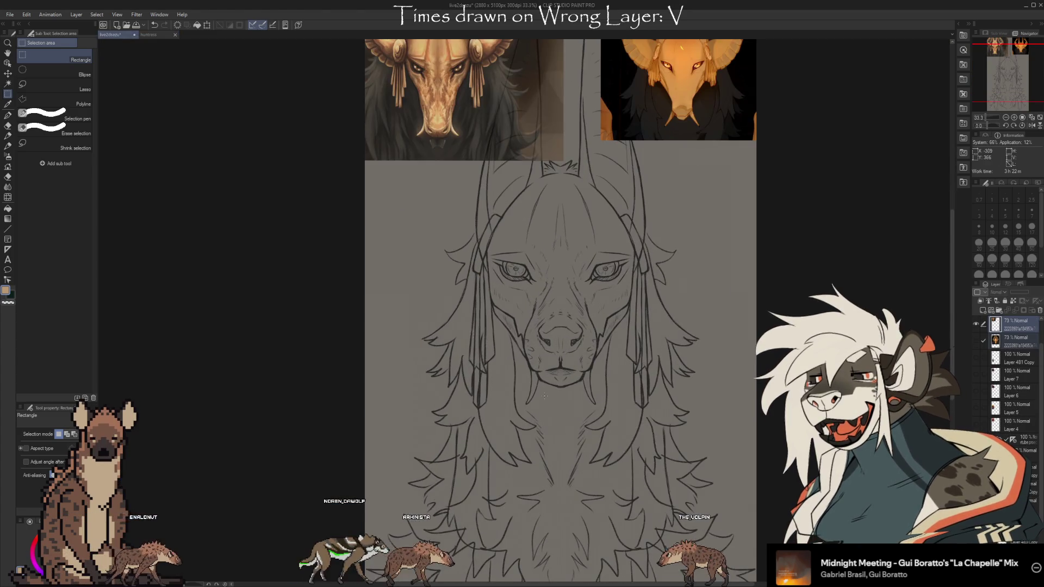
scroll(527, 391, up, 1)
scroll(527, 392, down, 1)
scroll(527, 326, down, 1)
scroll(527, 326, up, 1)
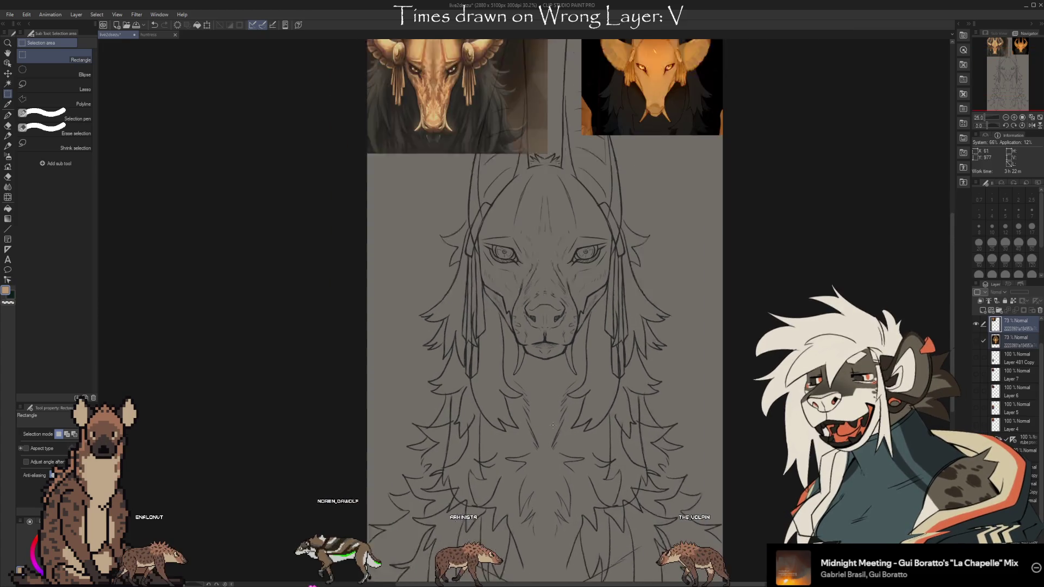
scroll(527, 326, up, 1)
scroll(528, 326, up, 1)
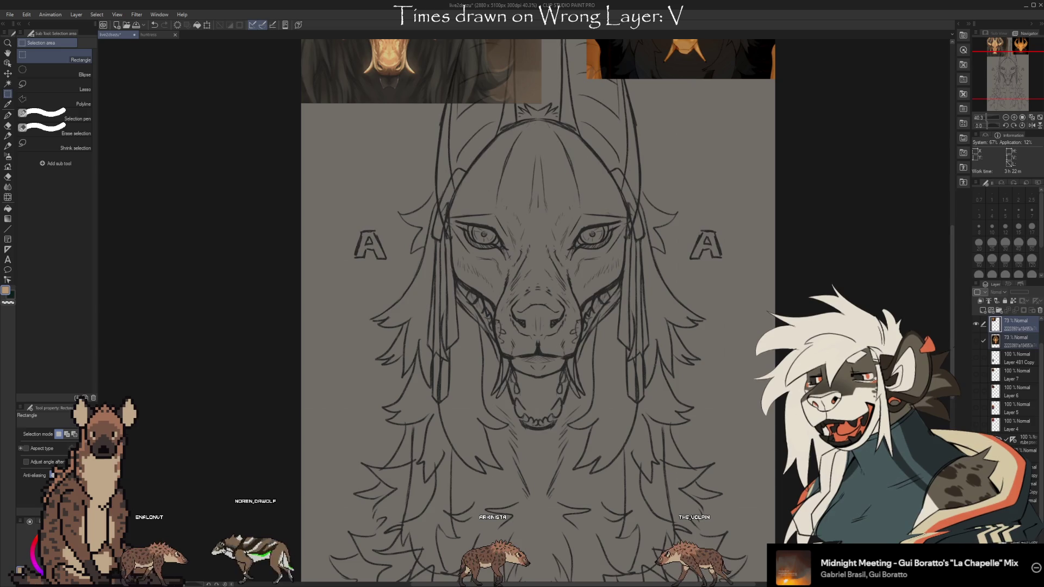
scroll(1011, 375, down, 3)
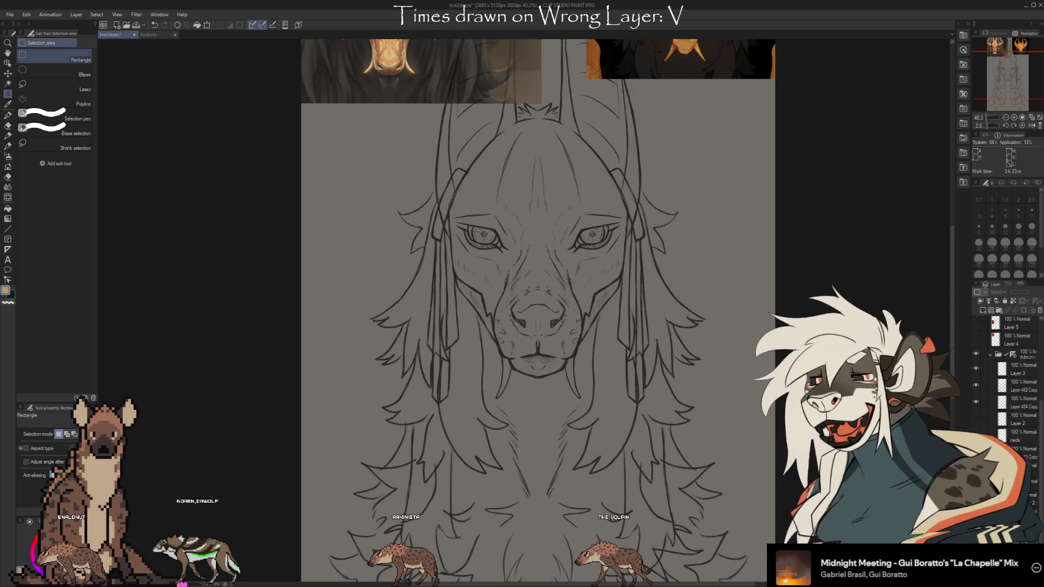
- Redo the fanged mask linework over the jackal face and zoom in and out to inspect it
key(ctrl+y)
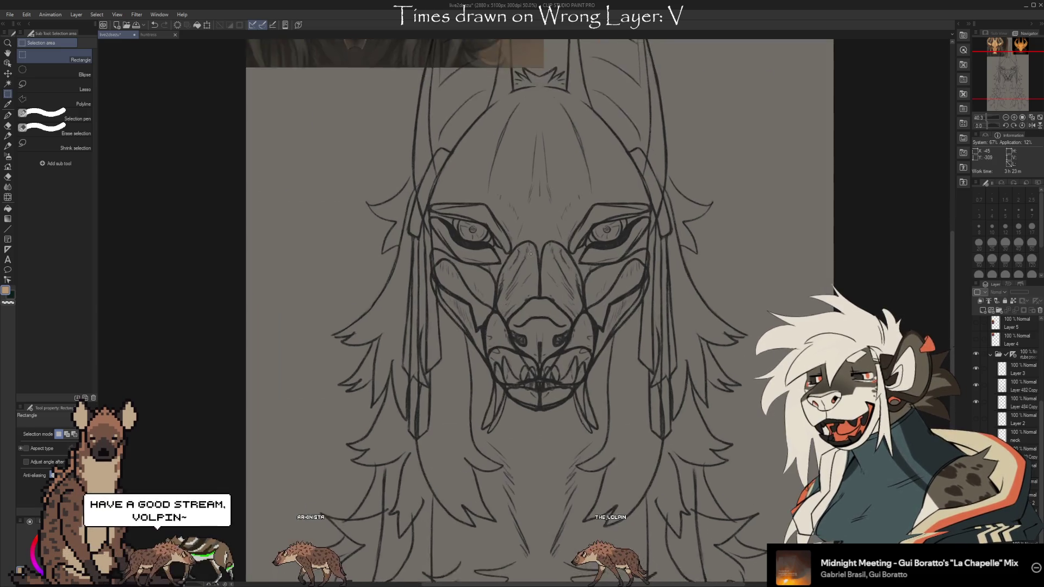
scroll(530, 261, up, 5)
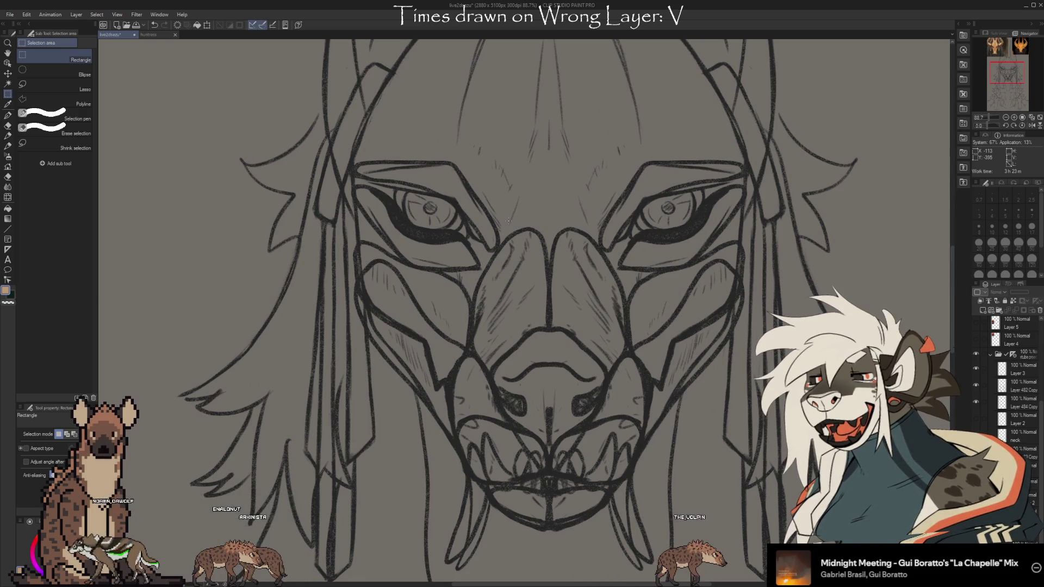
scroll(508, 220, down, 1)
scroll(539, 311, down, 1)
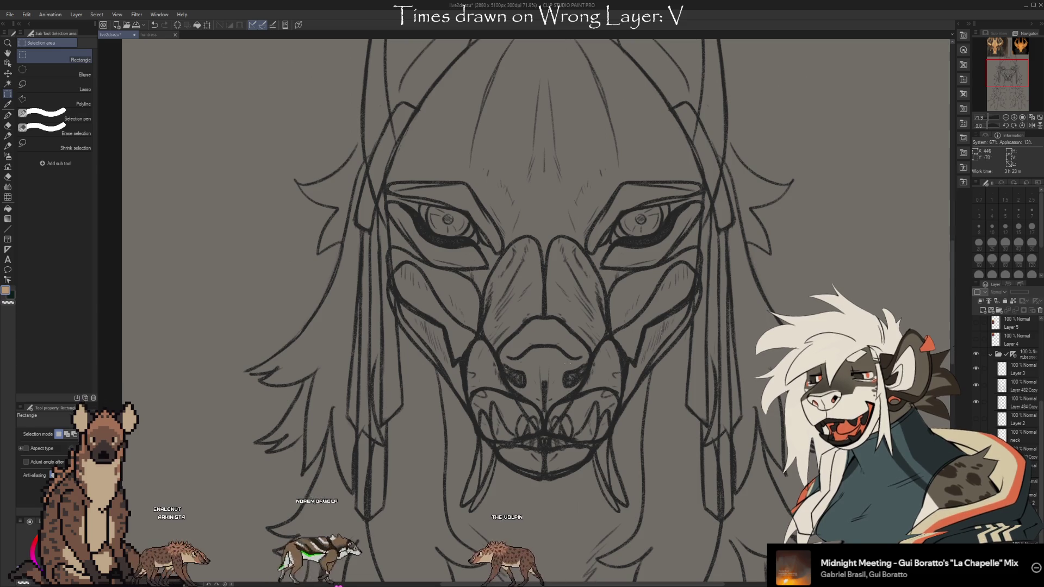
scroll(462, 472, up, 3)
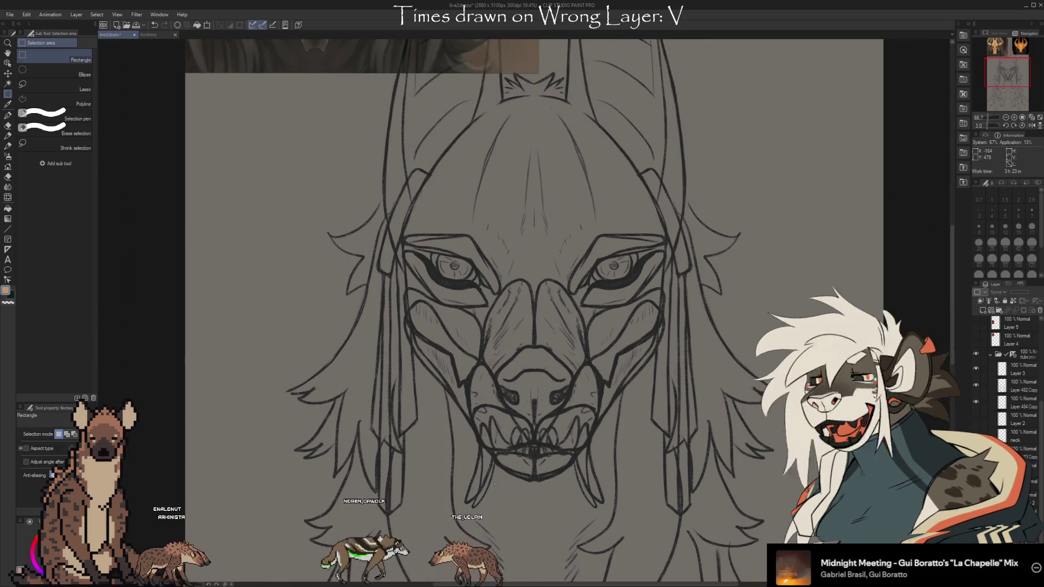
scroll(597, 313, down, 3)
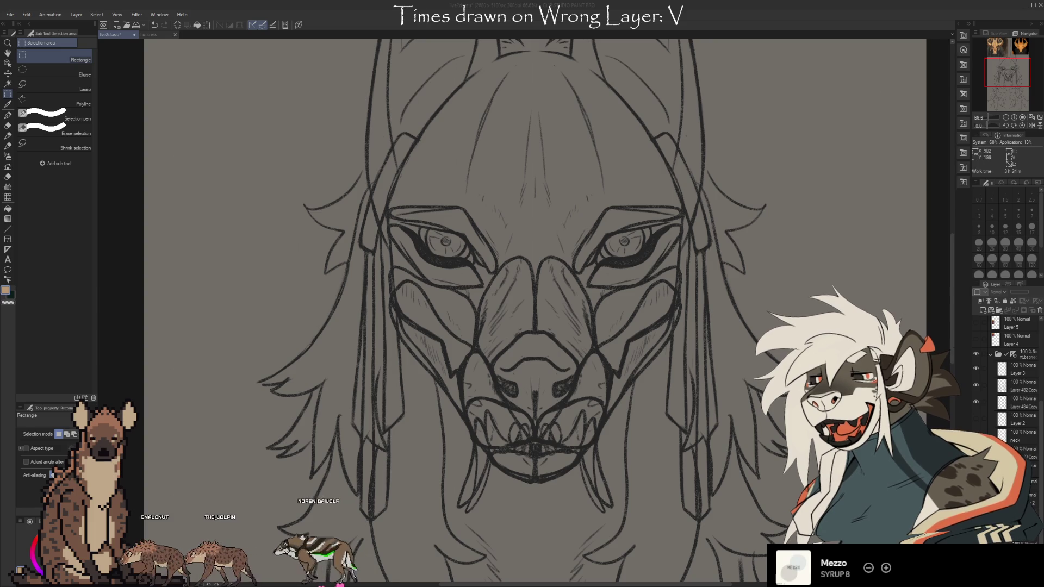
scroll(536, 309, down, 5)
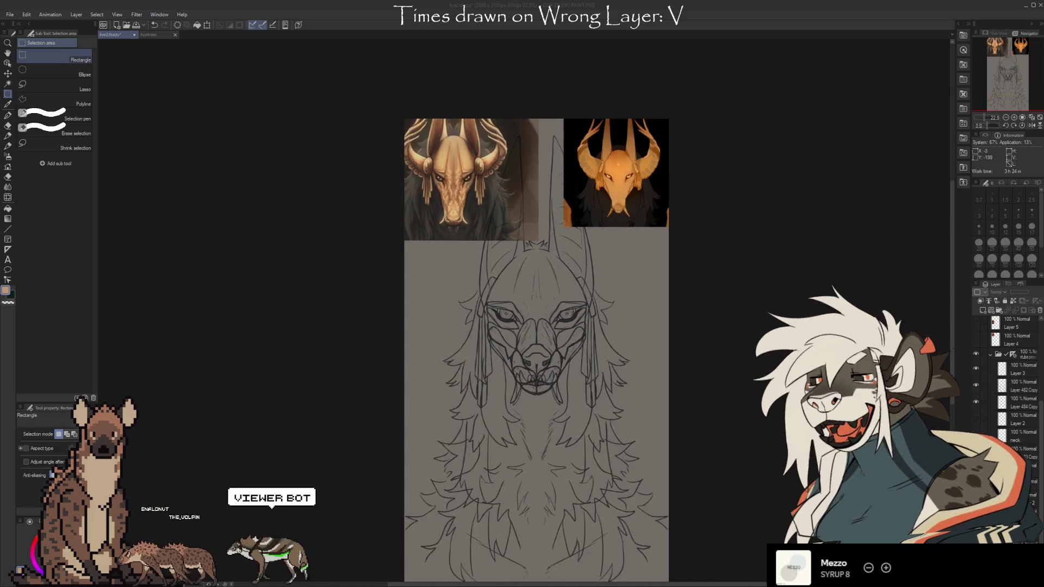
scroll(536, 310, up, 2)
scroll(530, 324, up, 1)
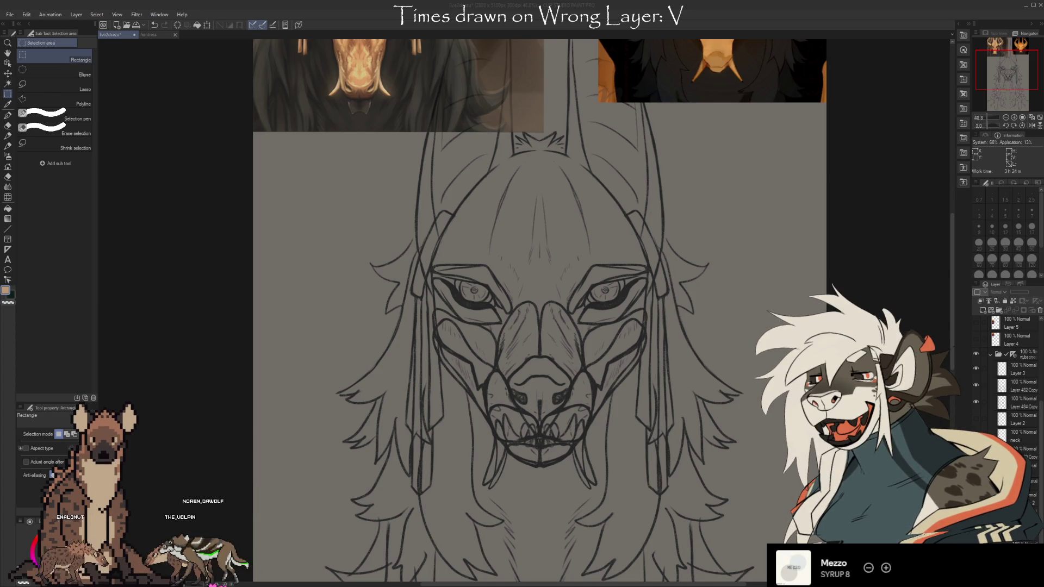
- Undo the fanged mask linework, returning the jackal face to its closed-mouth state
key(ctrl+z)
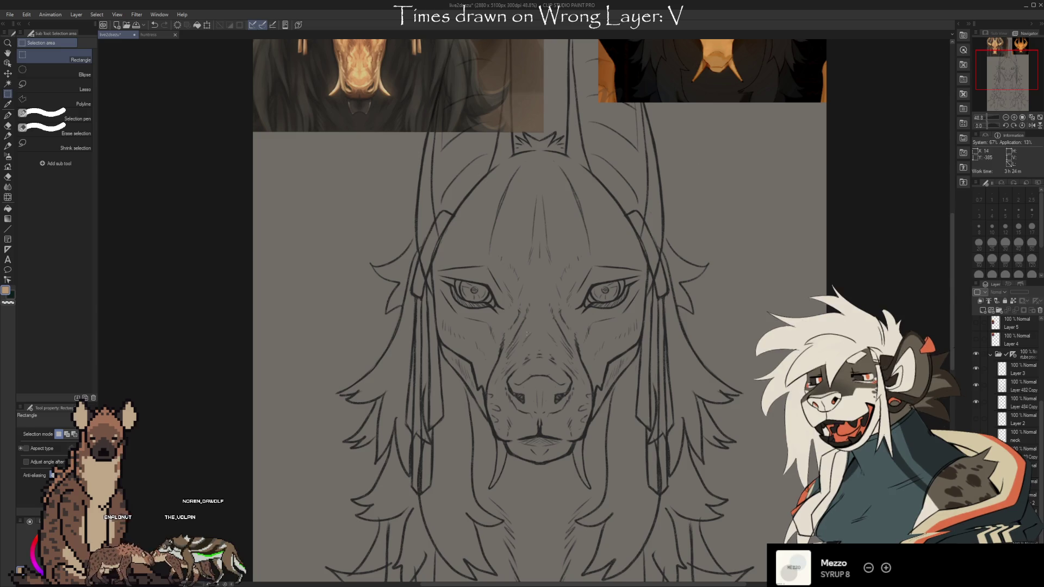
scroll(508, 406, down, 2)
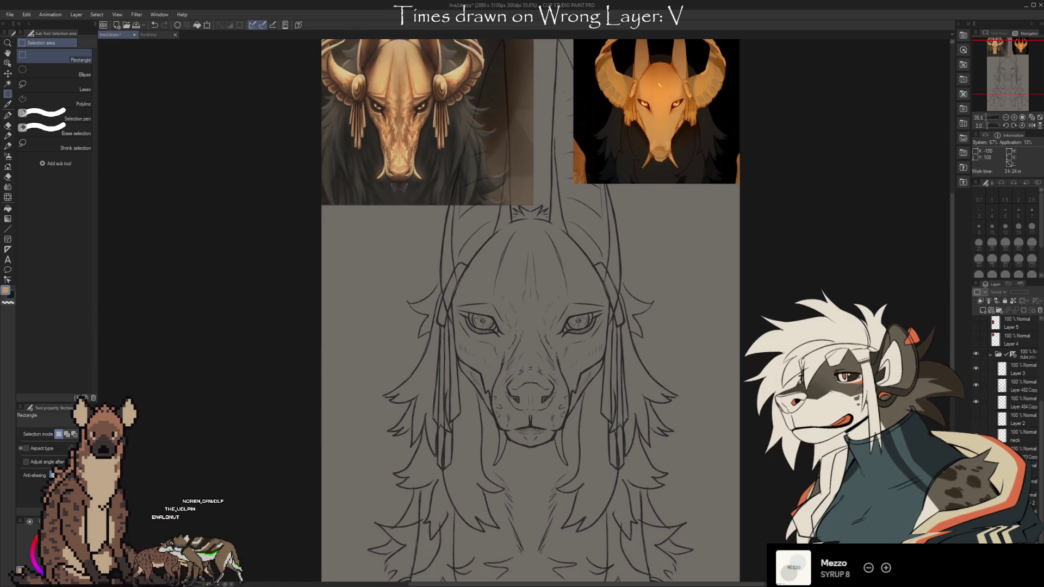
scroll(513, 381, down, 1)
scroll(528, 47, up, 2)
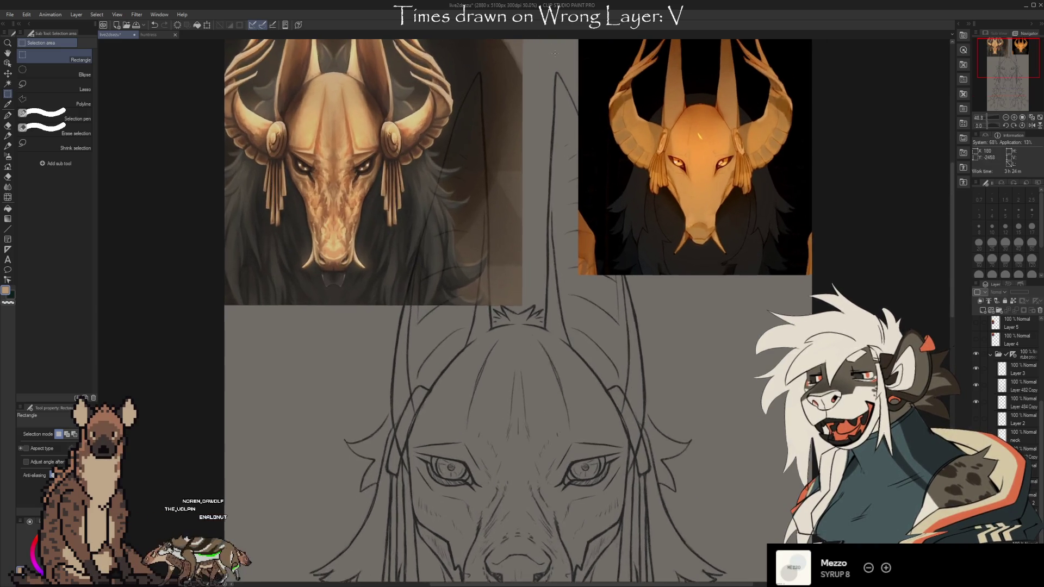
scroll(522, 62, up, 3)
- Zoom around the two Anubis reference images to study them
scroll(727, 200, down, 1)
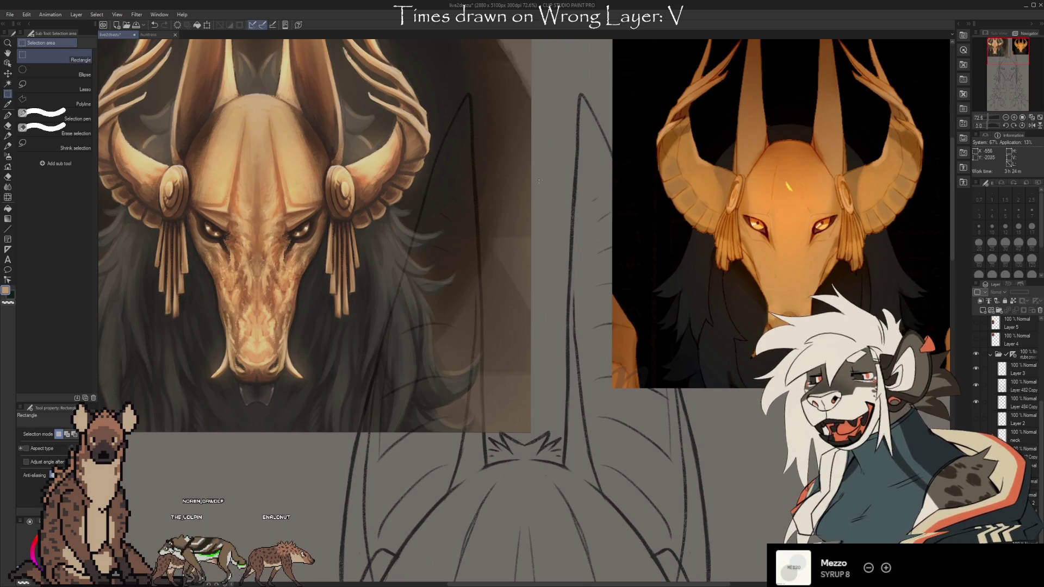
scroll(589, 32, down, 3)
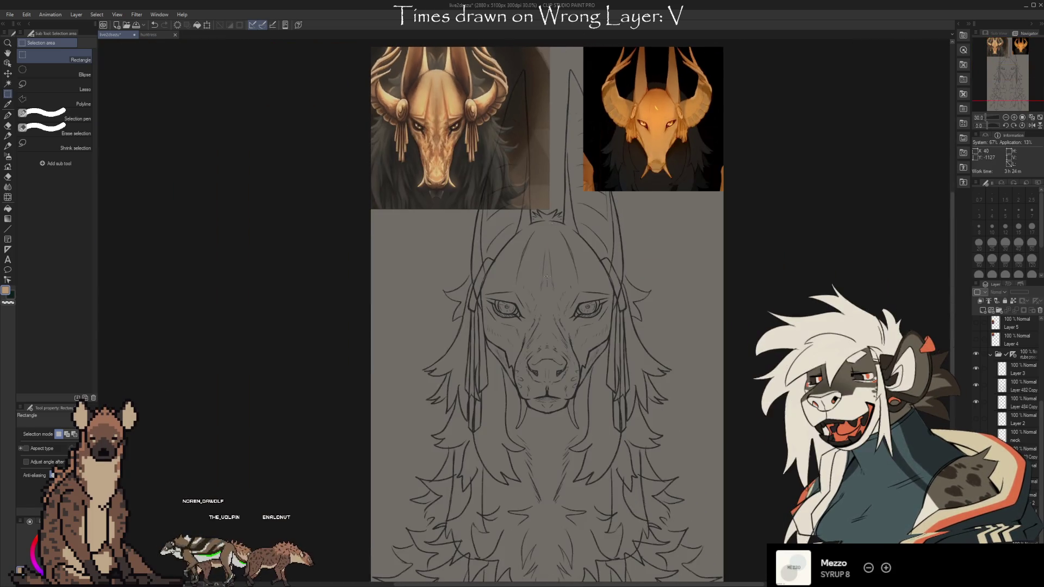
scroll(524, 294, up, 2)
scroll(561, 368, down, 3)
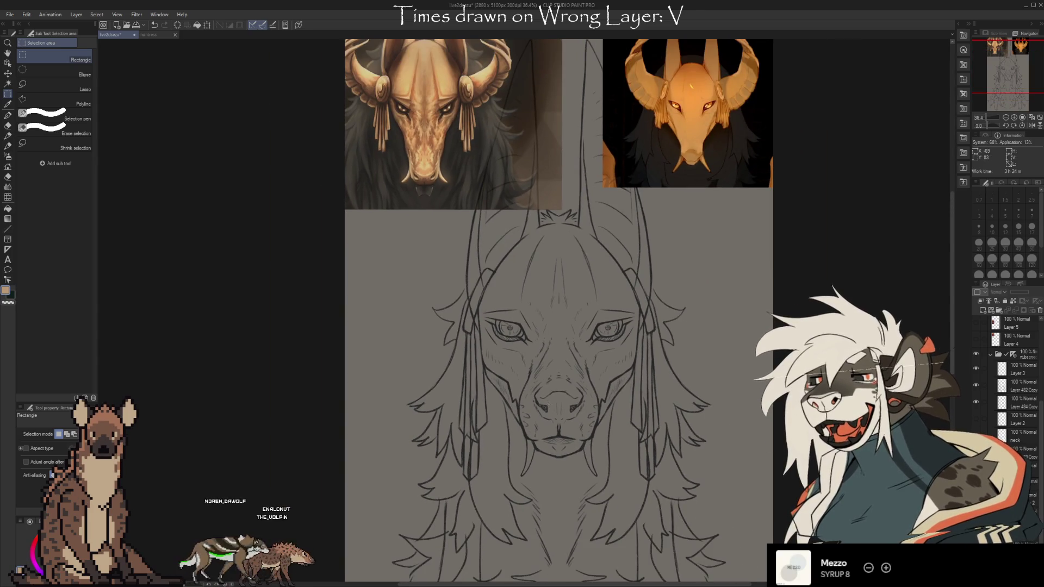
scroll(548, 400, up, 2)
scroll(547, 401, down, 1)
scroll(549, 429, up, 1)
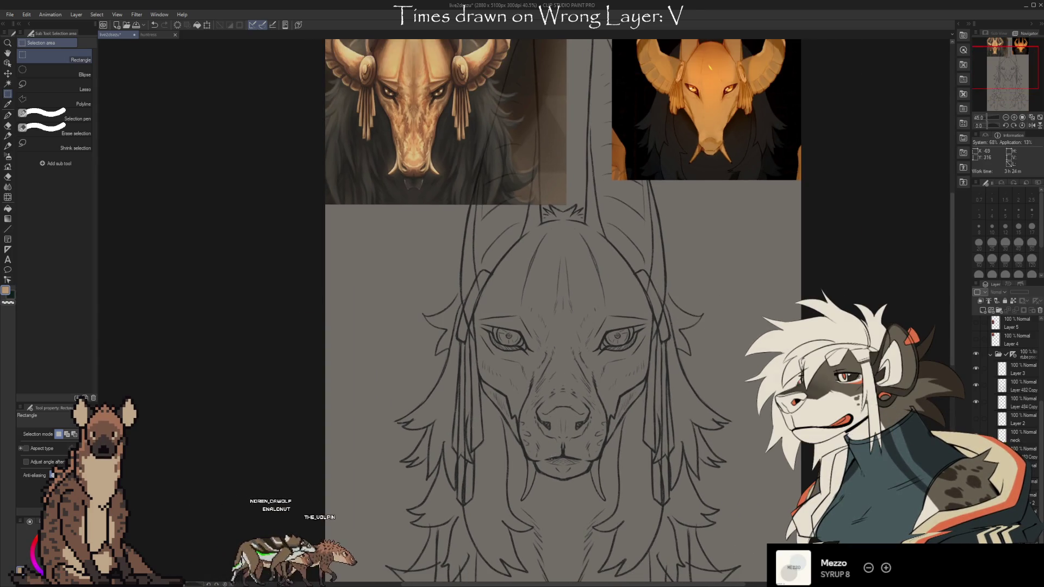
scroll(694, 79, up, 5)
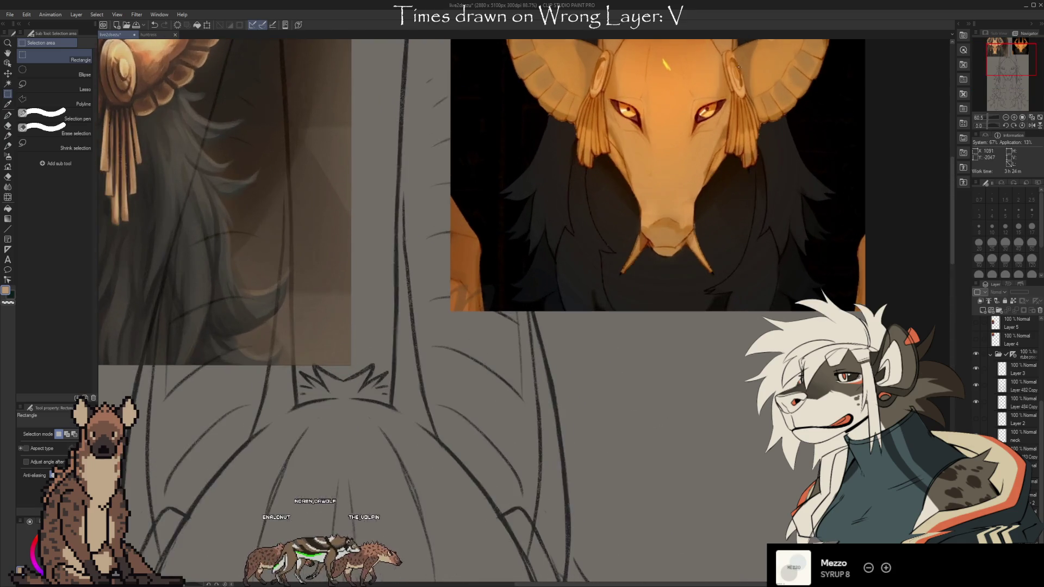
scroll(694, 79, up, 3)
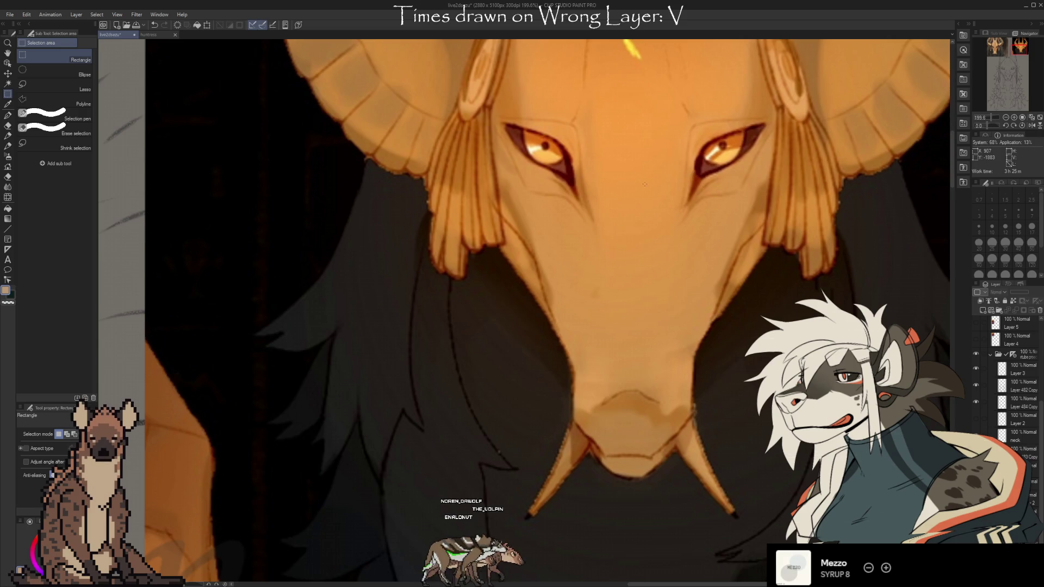
scroll(645, 184, down, 5)
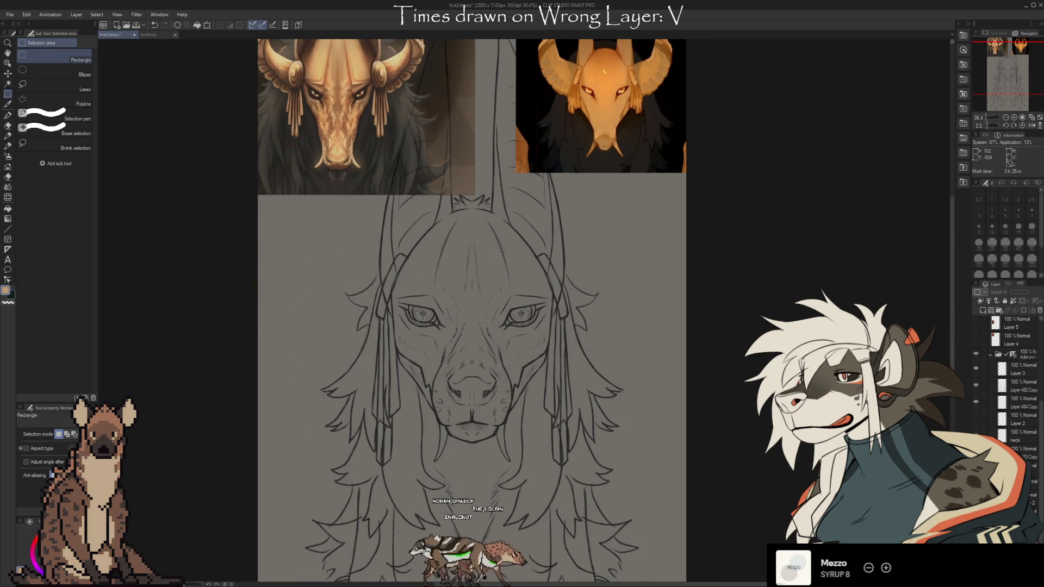
scroll(495, 243, up, 2)
scroll(473, 247, down, 1)
scroll(462, 253, up, 1)
scroll(463, 252, up, 1)
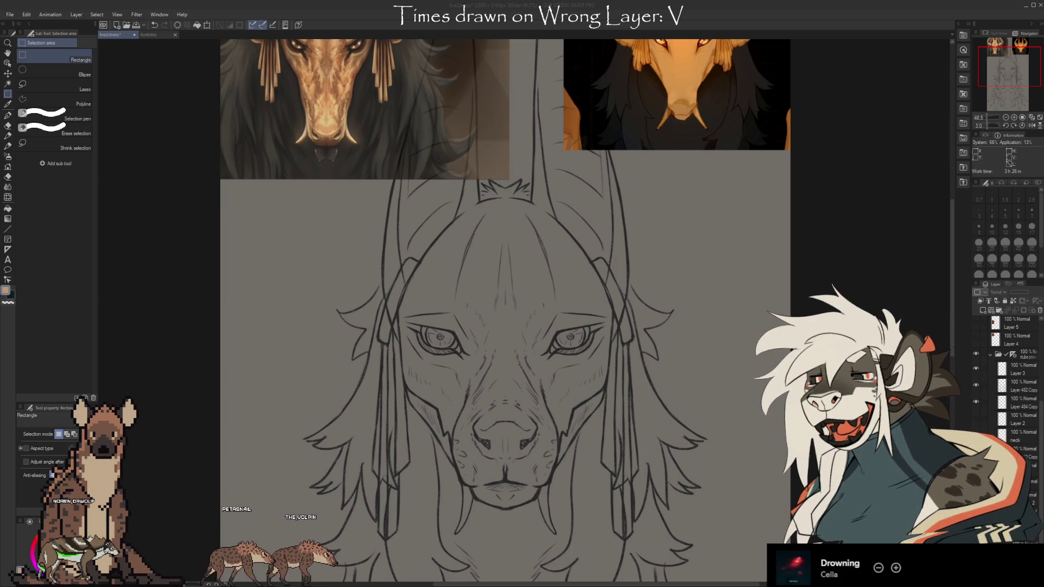
- Add a new layer, Layer 8, positioned below Layer 4 for the notes
click(1017, 340)
scroll(1019, 367, up, 3)
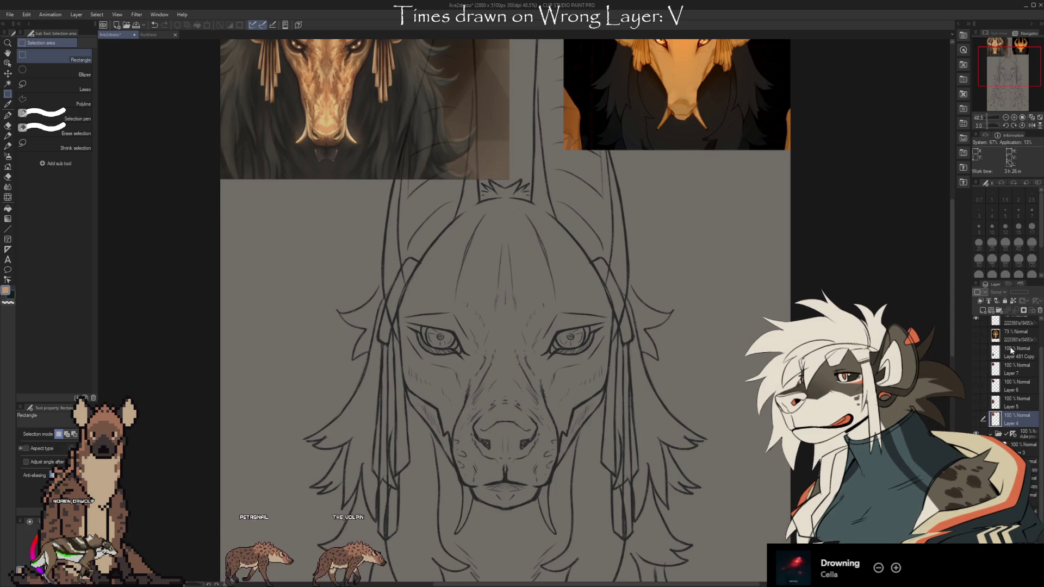
key(ctrl+shift+n)
drag(1014, 446, 1014, 447)
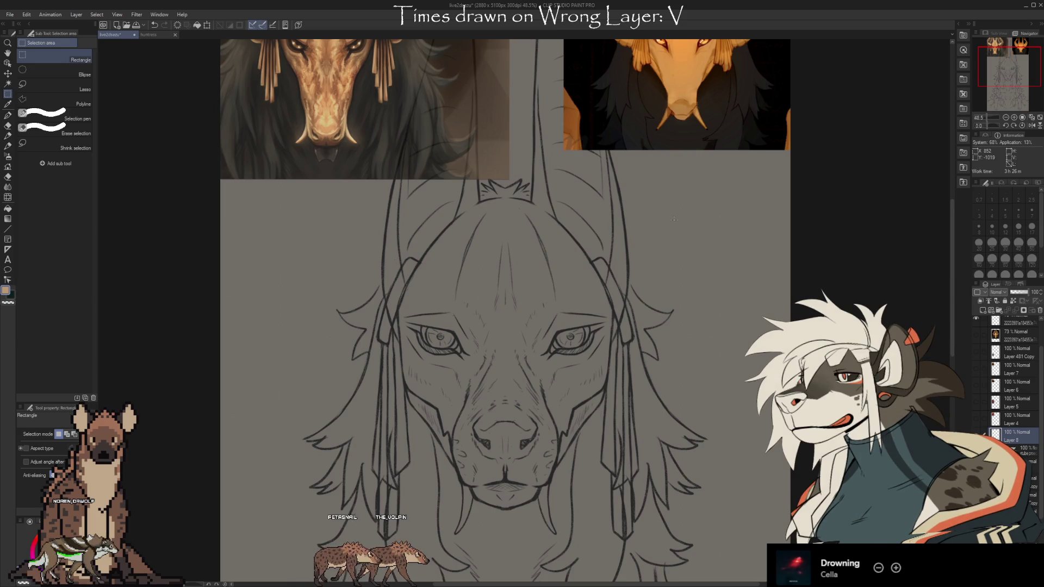
- Draw a horizontal scale line labelled -10 at the left and +10 at the right
key(b)
key(b)
key(b)
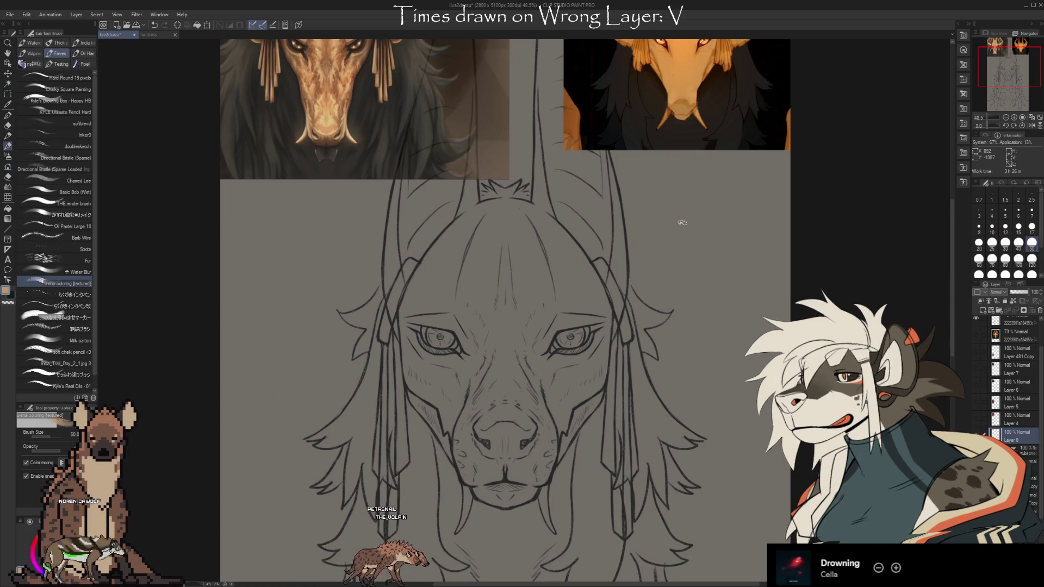
scroll(614, 233, up, 2)
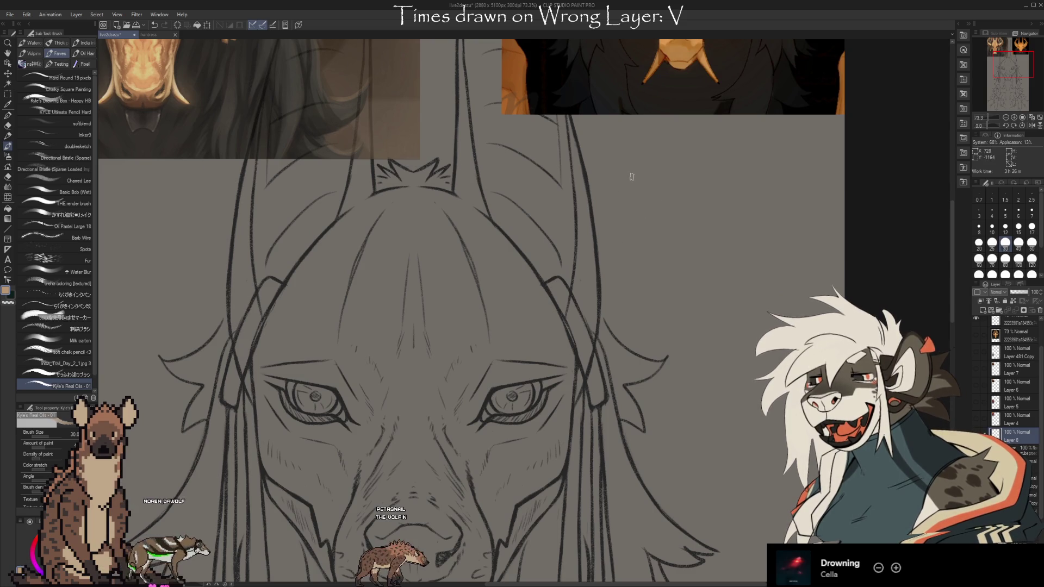
key(i)
key(b)
mouse_move(637, 190)
mouse_down()
mouse_move(638, 220)
mouse_move(809, 206)
mouse_move(816, 222)
mouse_up()
drag(613, 163, 631, 169)
drag(637, 160, 636, 169)
drag(809, 169, 816, 169)
mouse_move(813, 164)
mouse_down()
mouse_move(812, 173)
mouse_move(826, 166)
mouse_up()
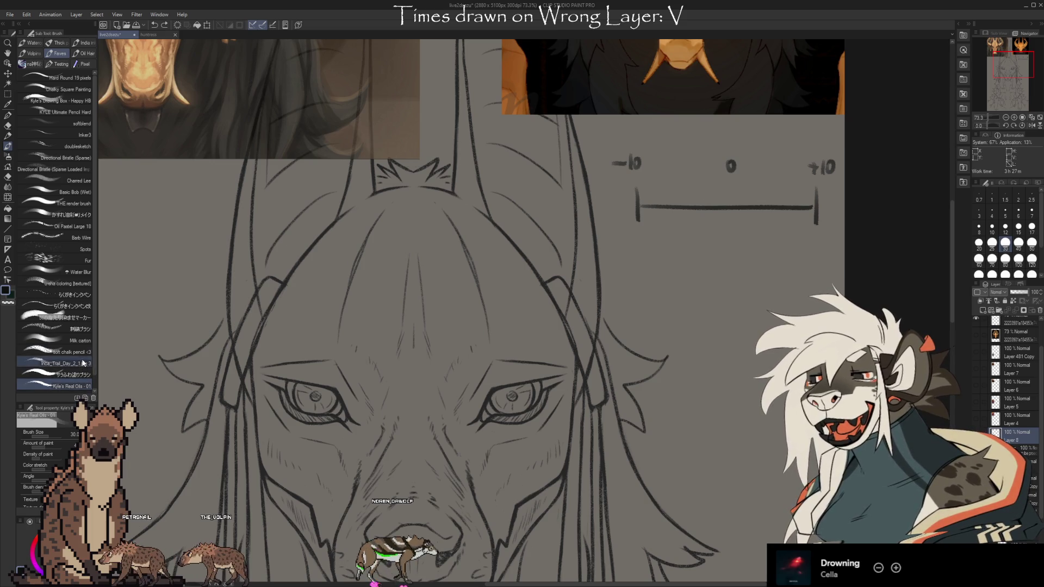
- Write 'Neutral' under the scale's centre with a softer pencil at size 10
click(71, 352)
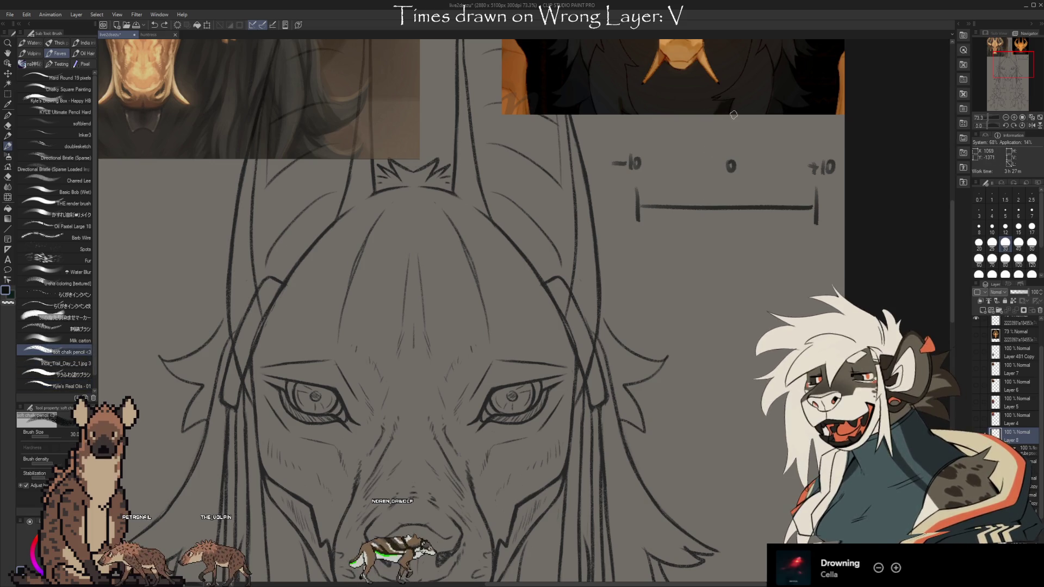
key(bracketleft)
key(bracketleft)
key(bracketleft)
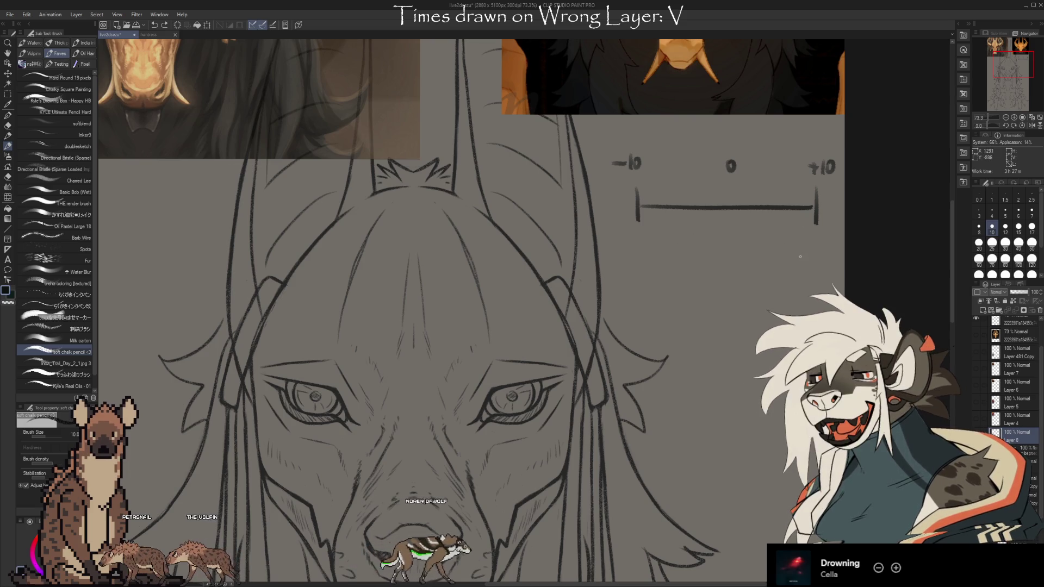
mouse_move(717, 229)
mouse_down()
mouse_move(719, 216)
mouse_move(723, 229)
mouse_move(755, 231)
mouse_up()
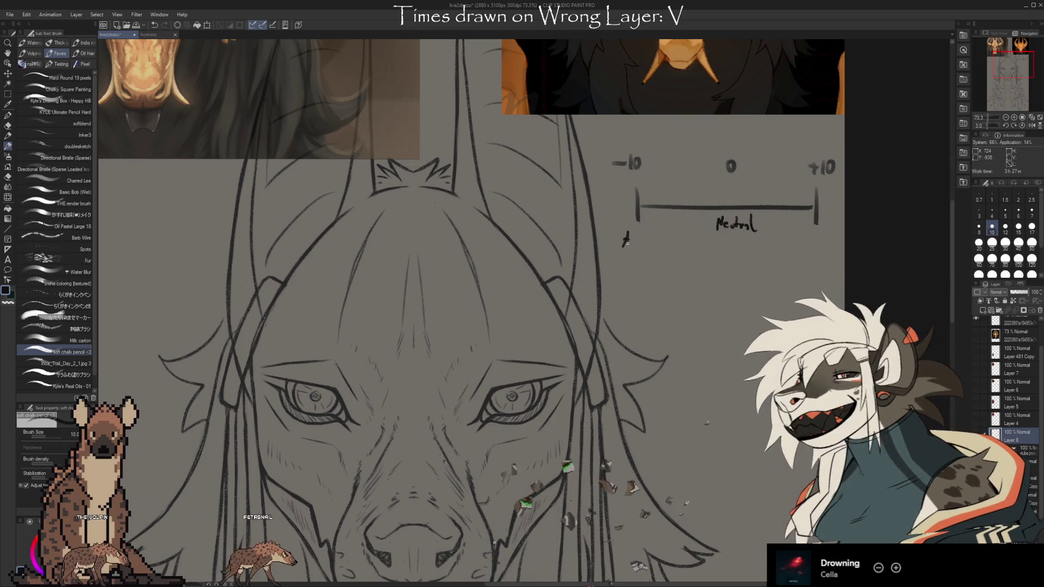
- Label the scale ends 'Anxious' on the left and 'Hyper Social' on the right
mouse_move(625, 234)
mouse_down()
mouse_move(628, 246)
mouse_move(659, 246)
mouse_up()
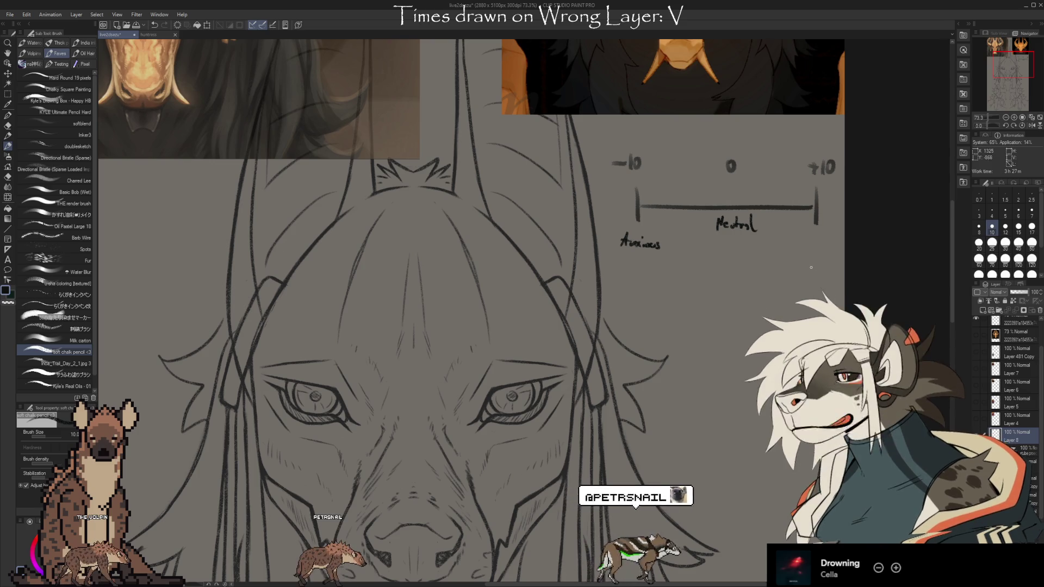
drag(814, 238, 822, 252)
mouse_move(825, 243)
mouse_down()
mouse_move(836, 248)
mouse_move(810, 268)
mouse_move(821, 267)
mouse_up()
drag(822, 263, 840, 268)
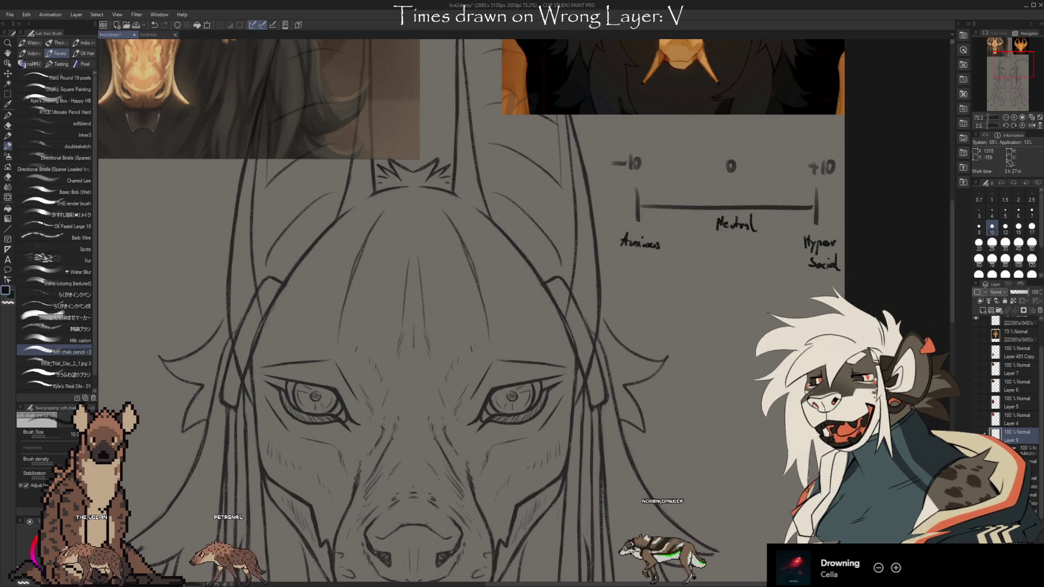
- Draw a centre tick under 0, a vertical stroke below Anxious, and start a Y marker near +10
drag(732, 197, 733, 205)
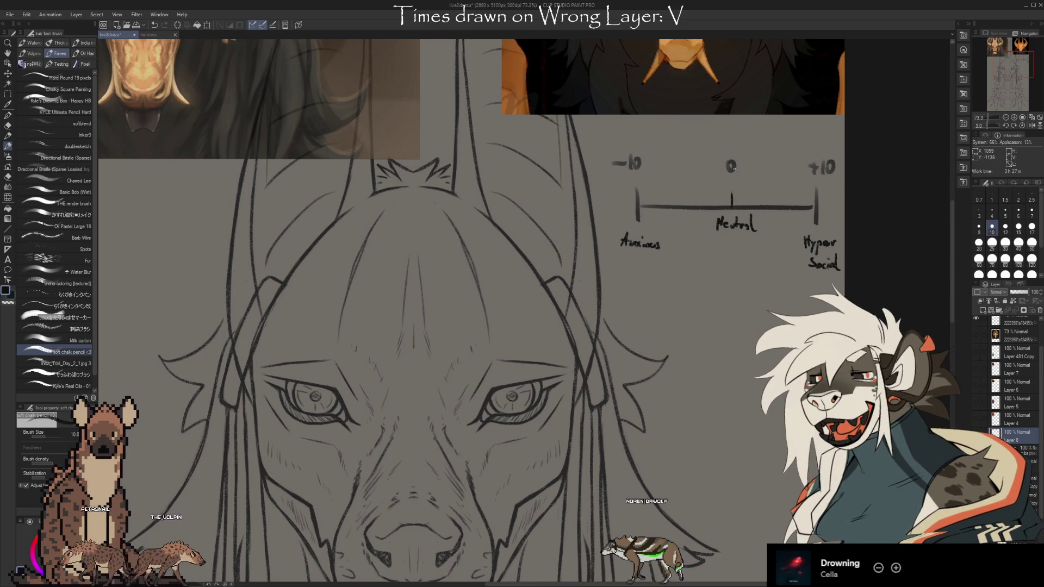
key(ctrl+z)
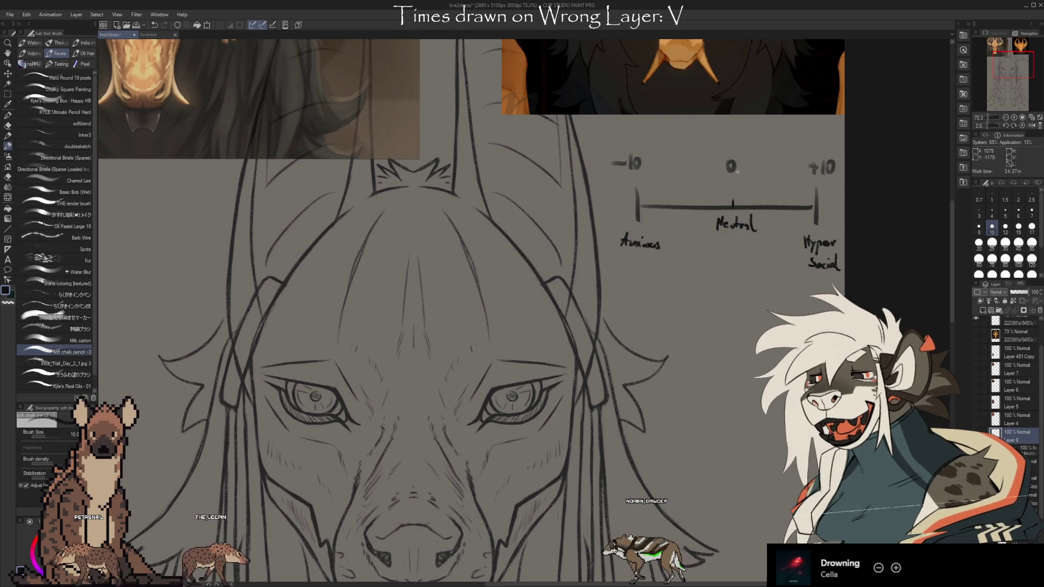
drag(731, 199, 731, 207)
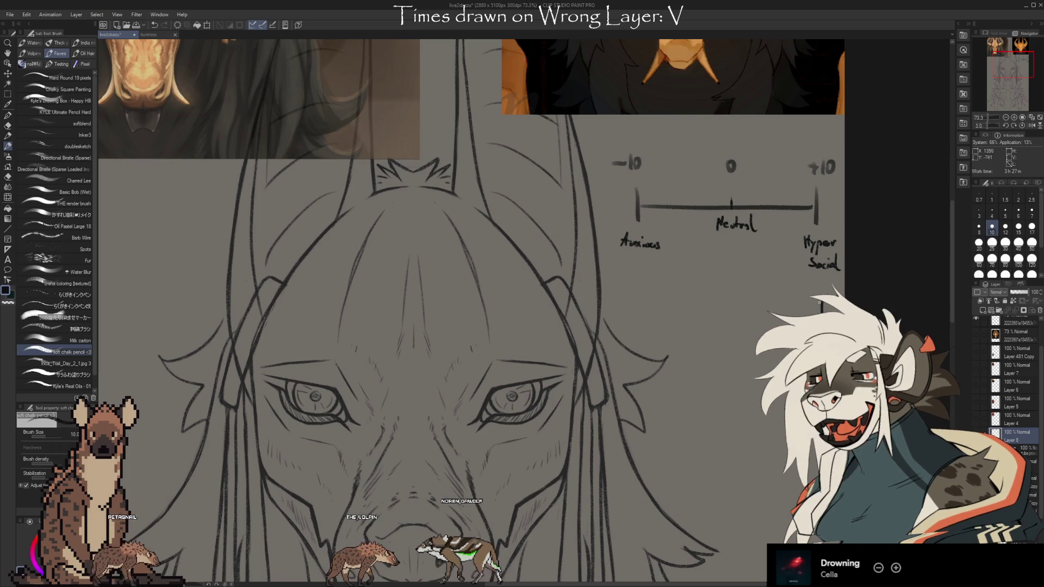
drag(637, 325, 636, 309)
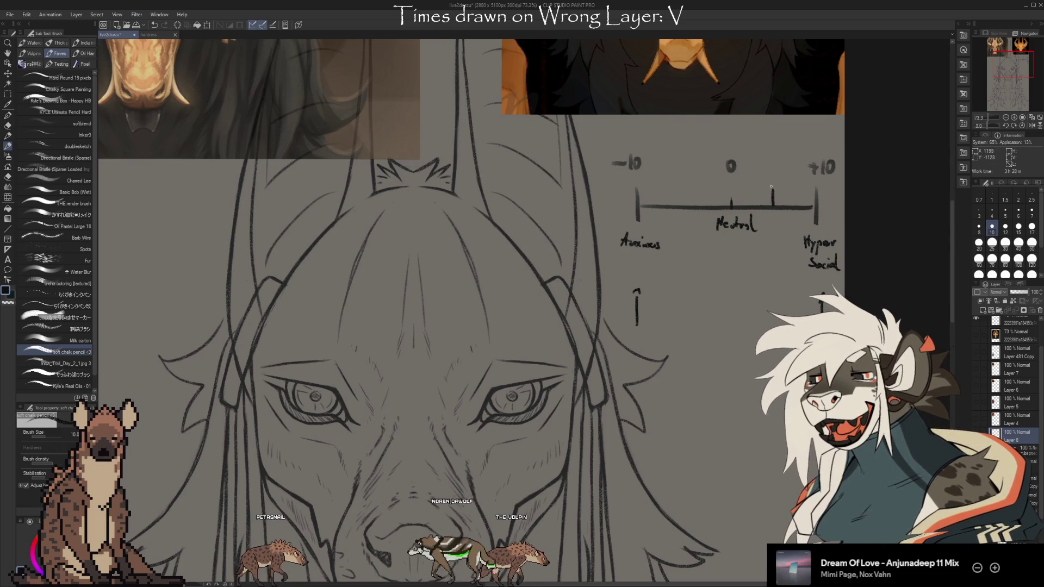
drag(769, 183, 777, 172)
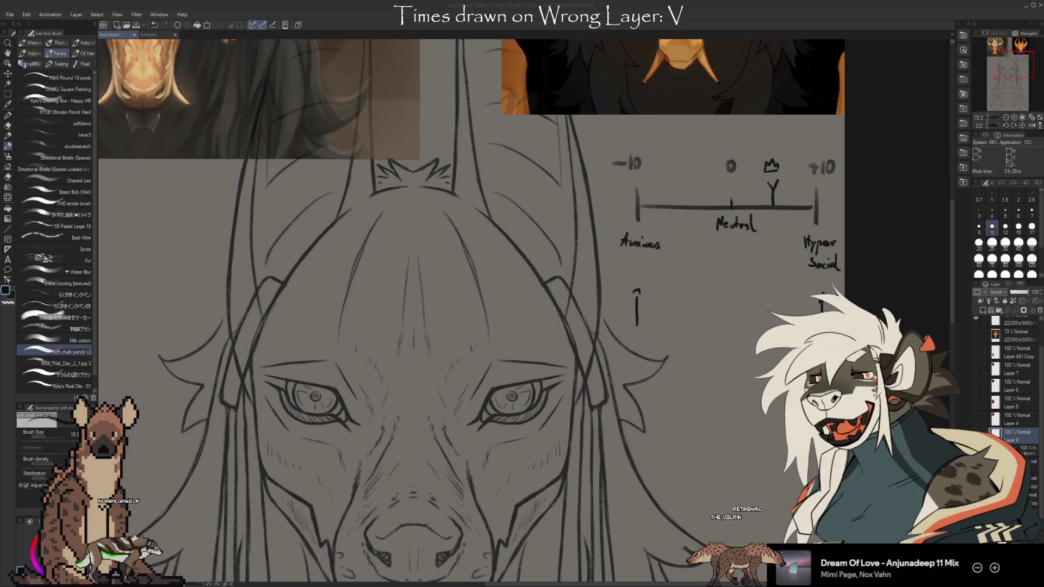
- Write three stacked 3s beneath the scale
drag(701, 345, 701, 396)
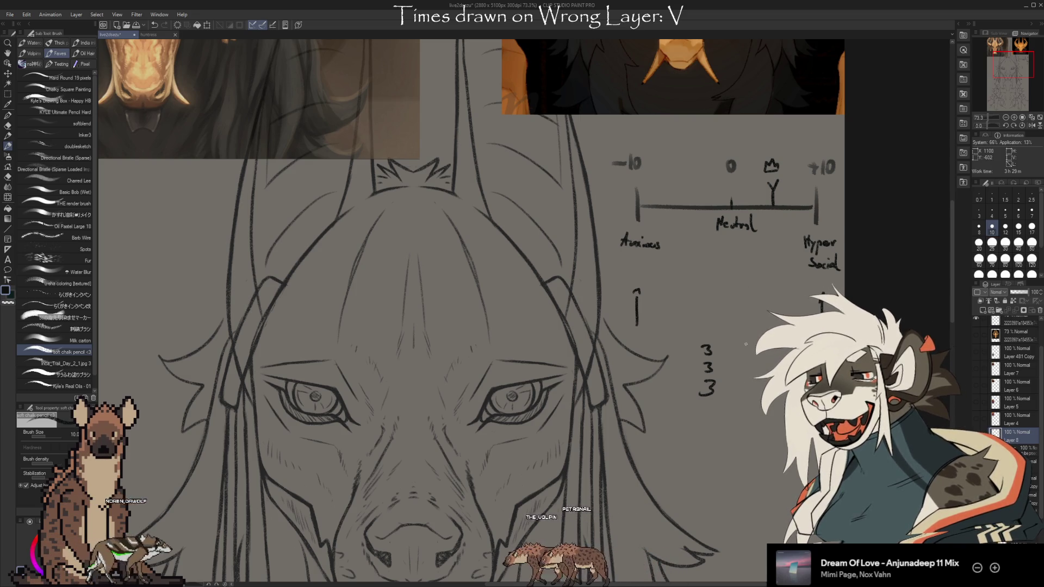
- Add dashes and the words Days, Weeks and Months after the stacked 3s, plus marks beside the list
drag(720, 351, 732, 391)
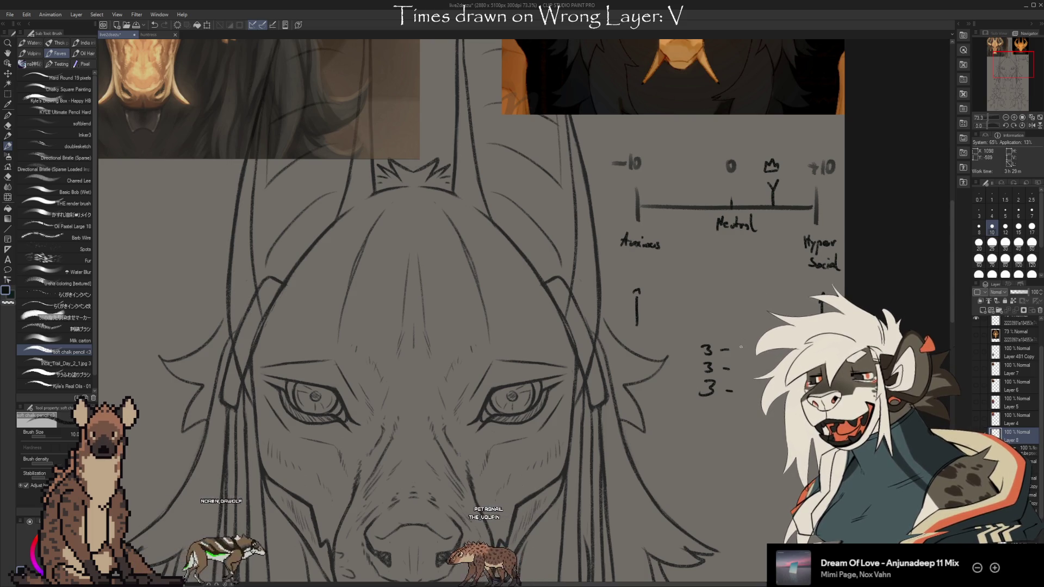
drag(741, 343, 741, 354)
mouse_move(741, 342)
mouse_down()
mouse_move(742, 354)
mouse_move(768, 356)
mouse_up()
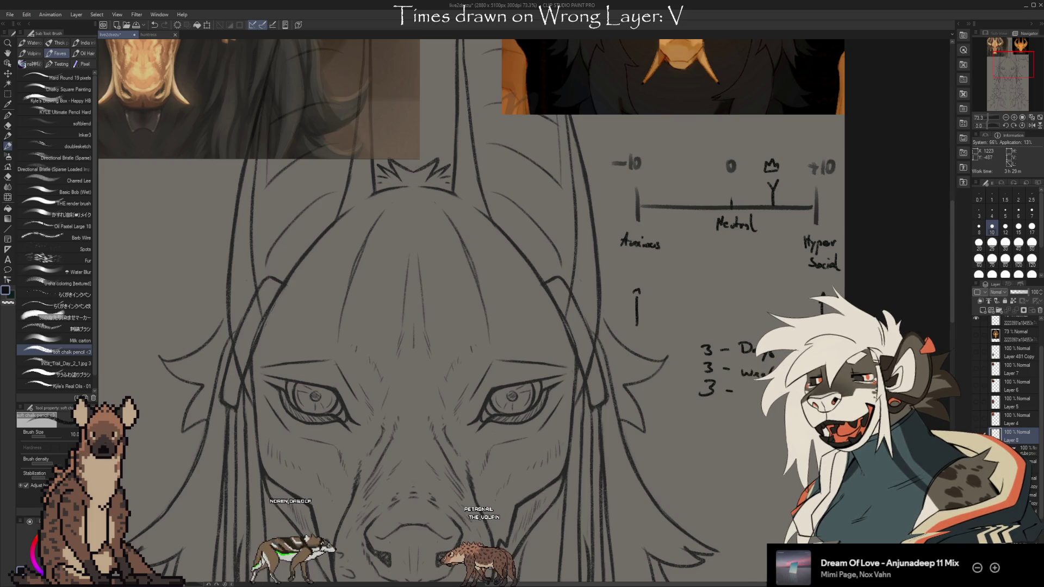
drag(742, 396, 752, 387)
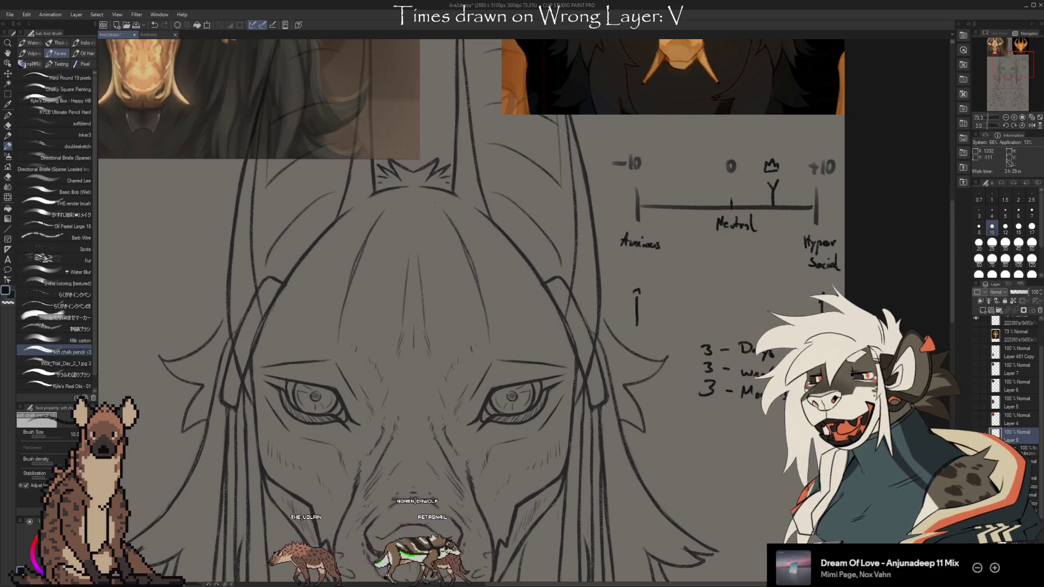
drag(729, 416, 642, 415)
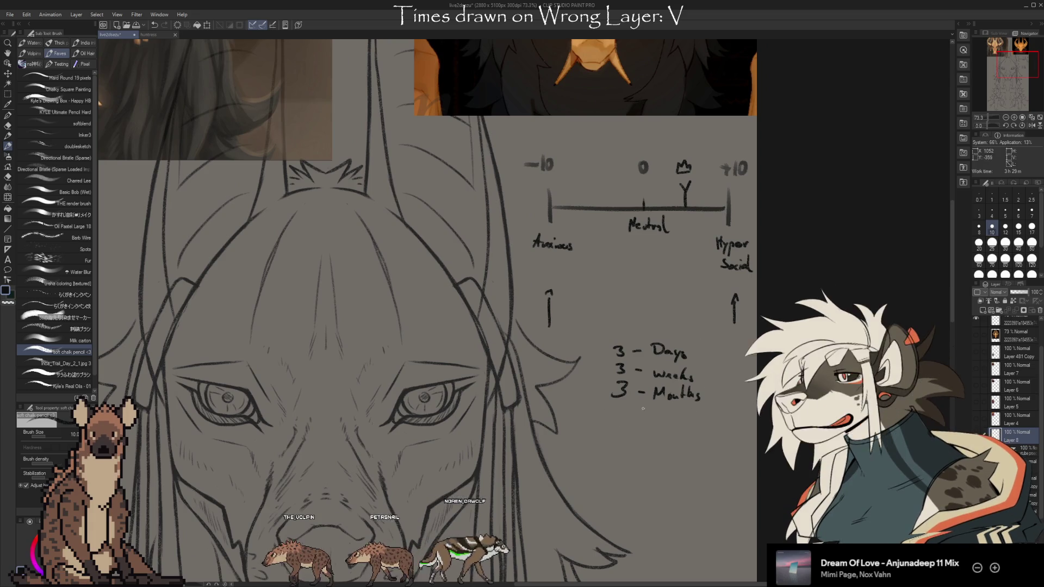
drag(599, 353, 608, 353)
drag(600, 370, 606, 390)
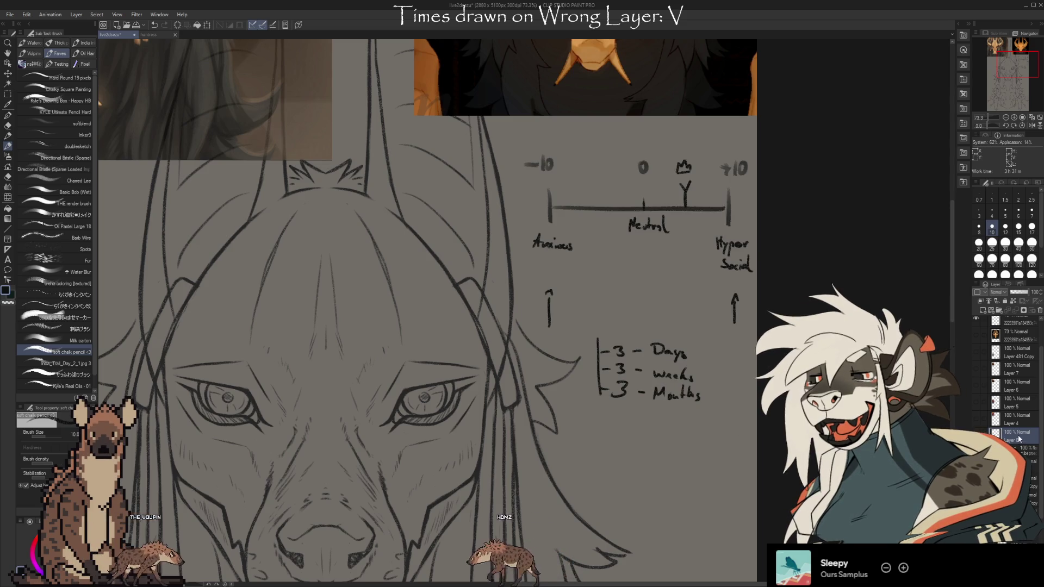
- Delete the layer holding the handwritten scale notes
click(1040, 310)
- Scroll the canvas and Layer panel to reveal the open-mouth mask version marked with two A's
scroll(718, 361, down, 5)
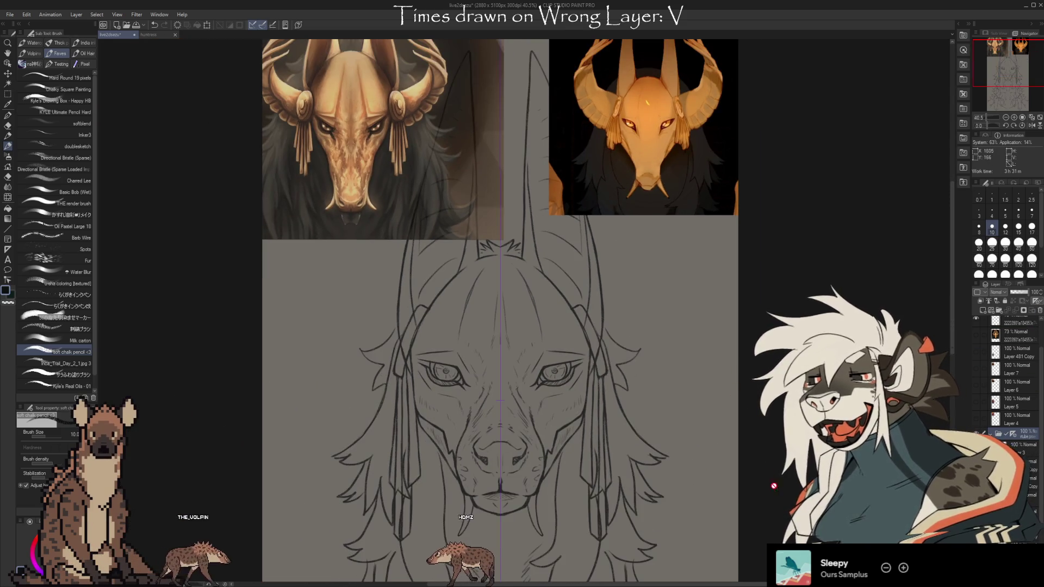
scroll(503, 310, right, 1)
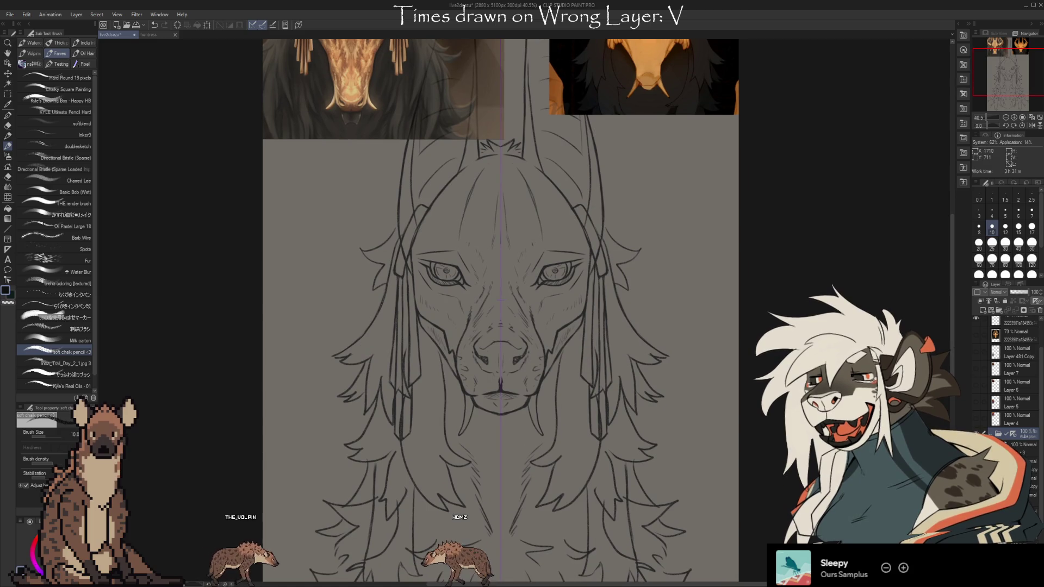
scroll(500, 310, up, 2)
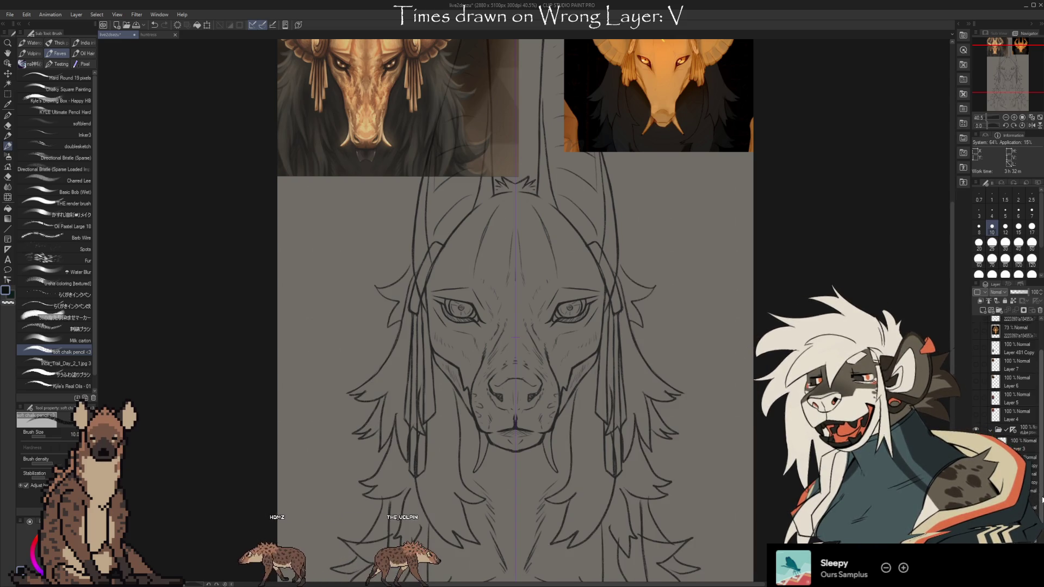
scroll(1011, 370, down, 2)
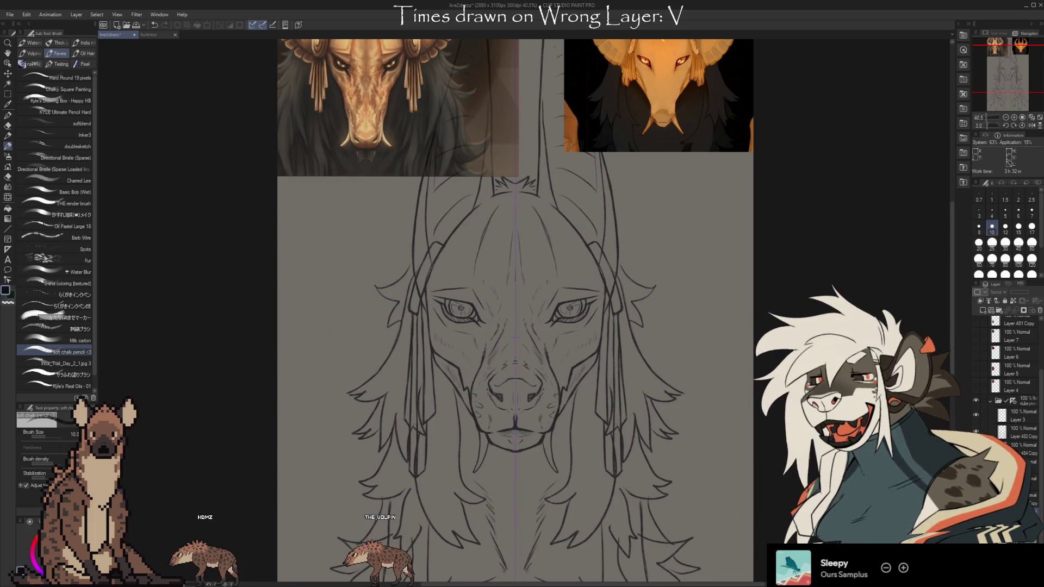
scroll(1011, 369, down, 2)
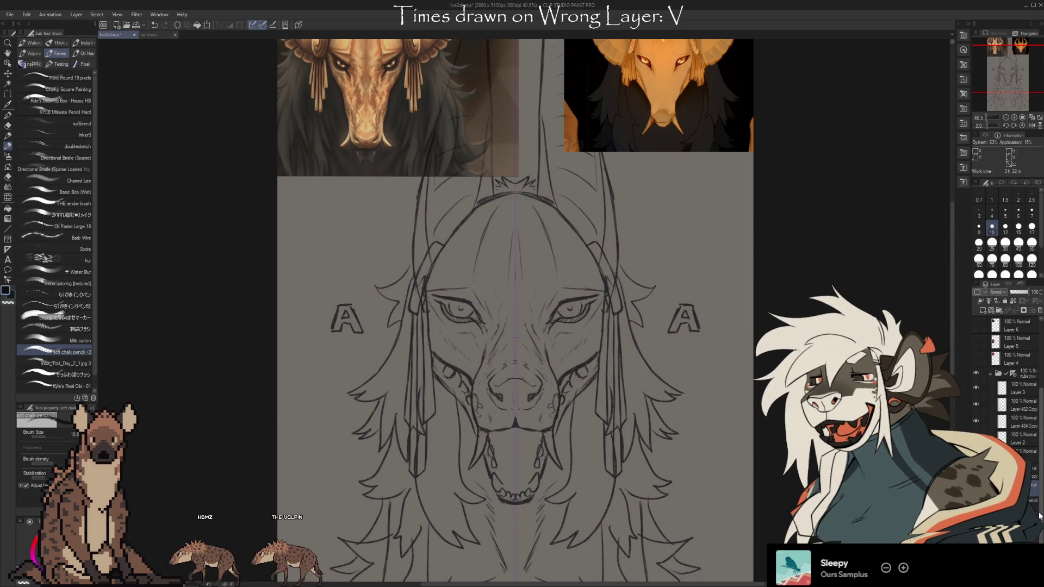
scroll(1040, 515, down, 1)
scroll(1040, 519, down, 1)
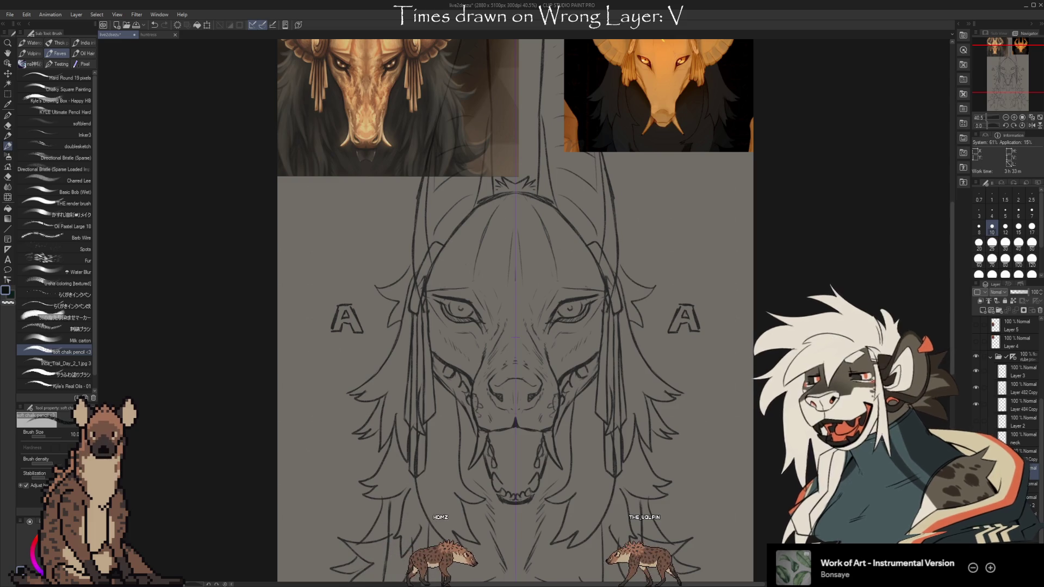
mouse_move(625, 566)
mouse_down()
mouse_move(642, 465)
mouse_move(636, 479)
mouse_up()
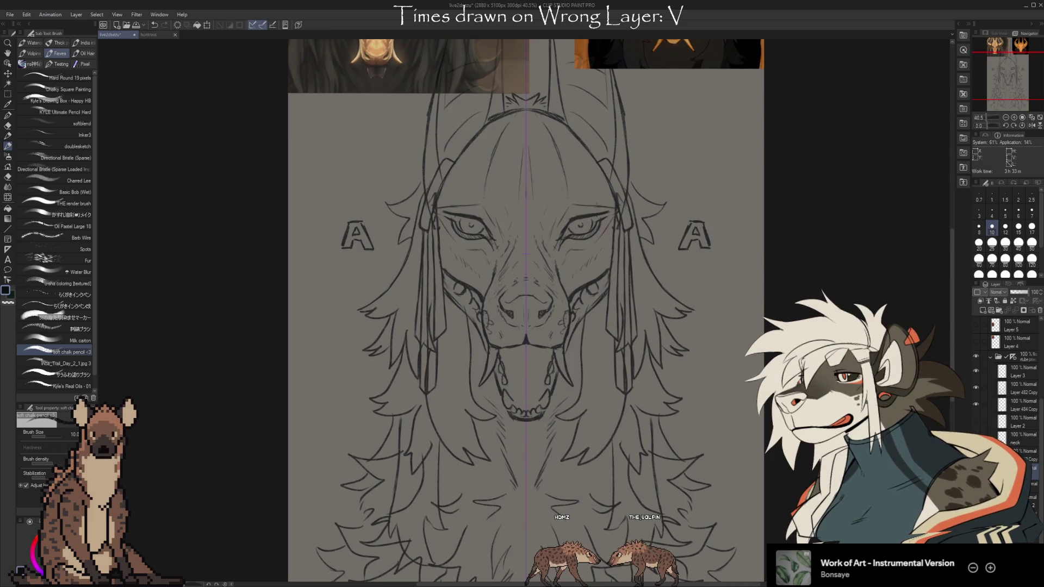
click(976, 454)
click(976, 454)
click(976, 453)
click(976, 454)
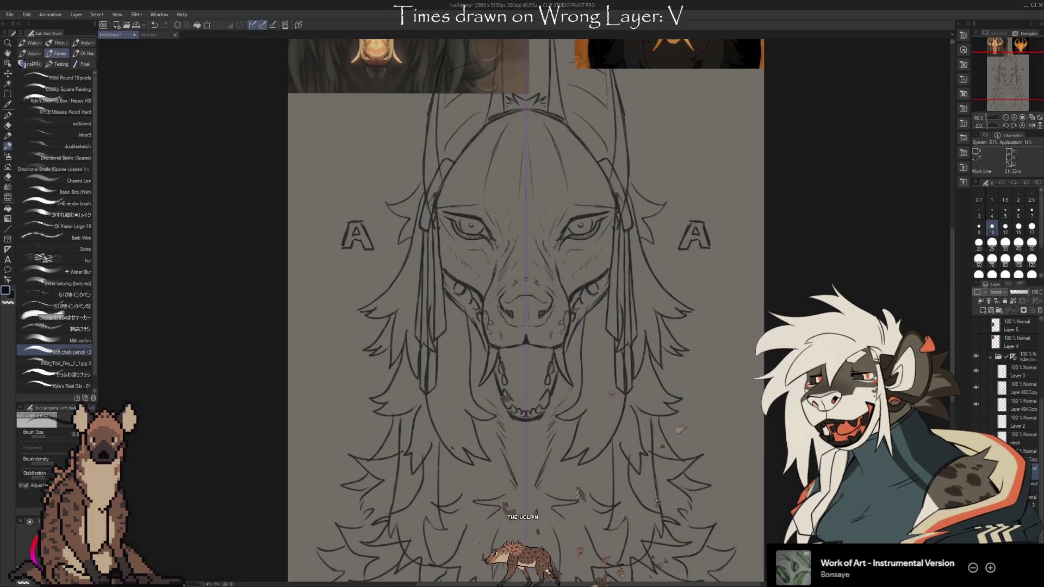
click(976, 454)
click(976, 454)
click(976, 454)
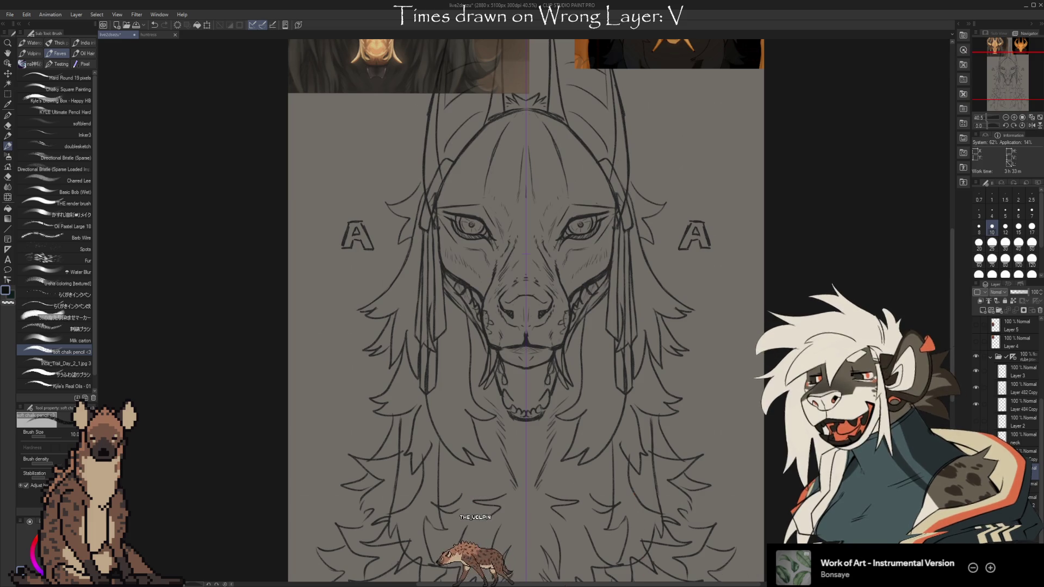
click(975, 454)
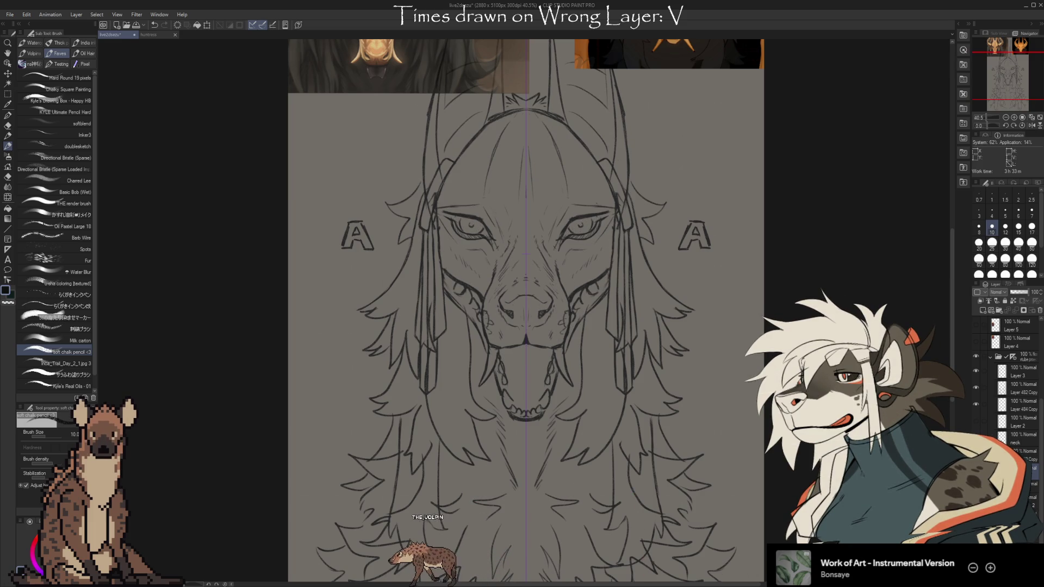
click(976, 454)
click(976, 454)
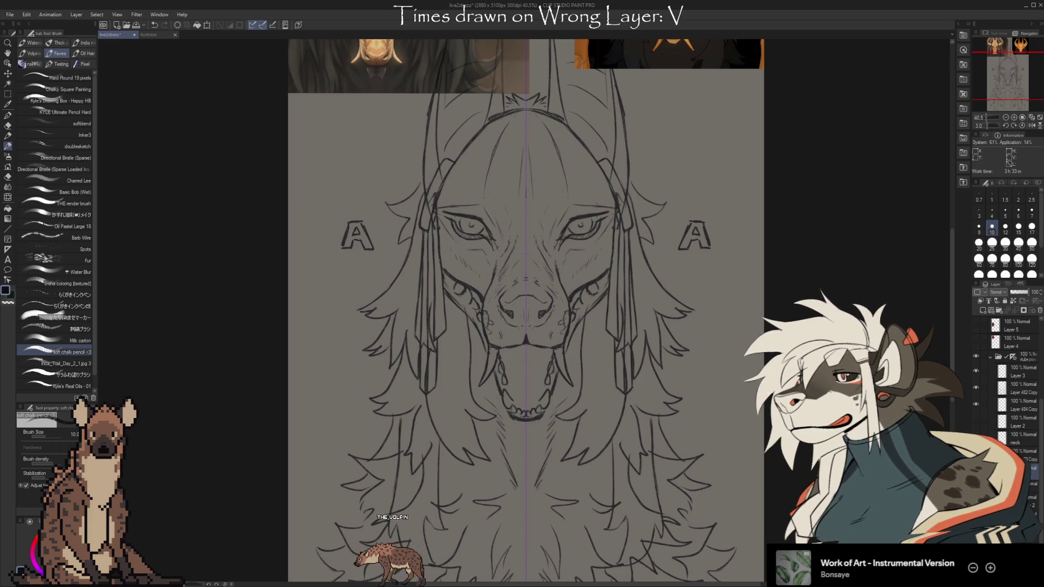
drag(650, 440, 637, 390)
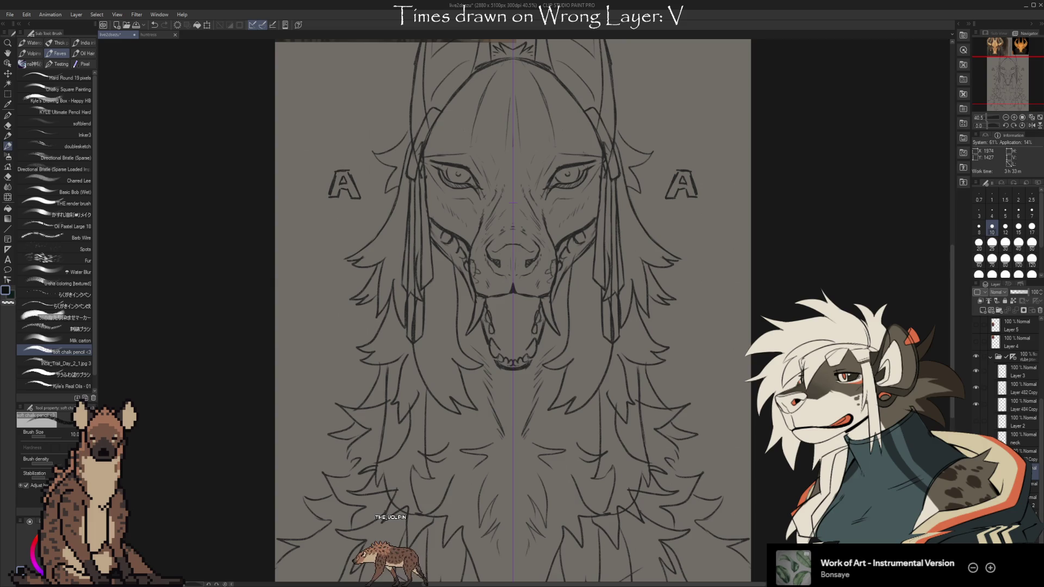
scroll(511, 310, up, 1)
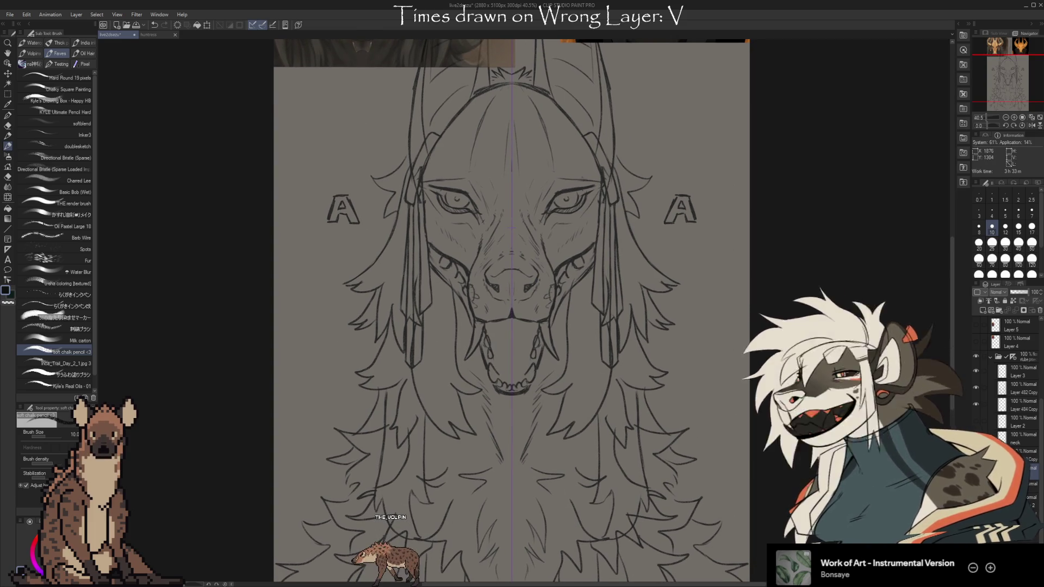
mouse_move(788, 358)
mouse_down()
mouse_move(768, 537)
mouse_move(759, 545)
mouse_up()
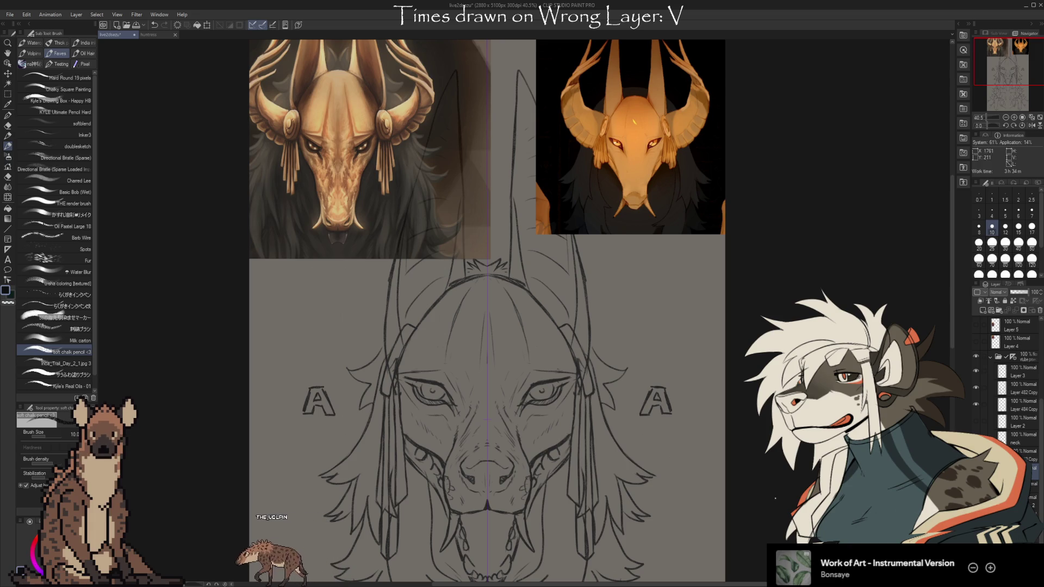
drag(778, 496, 794, 434)
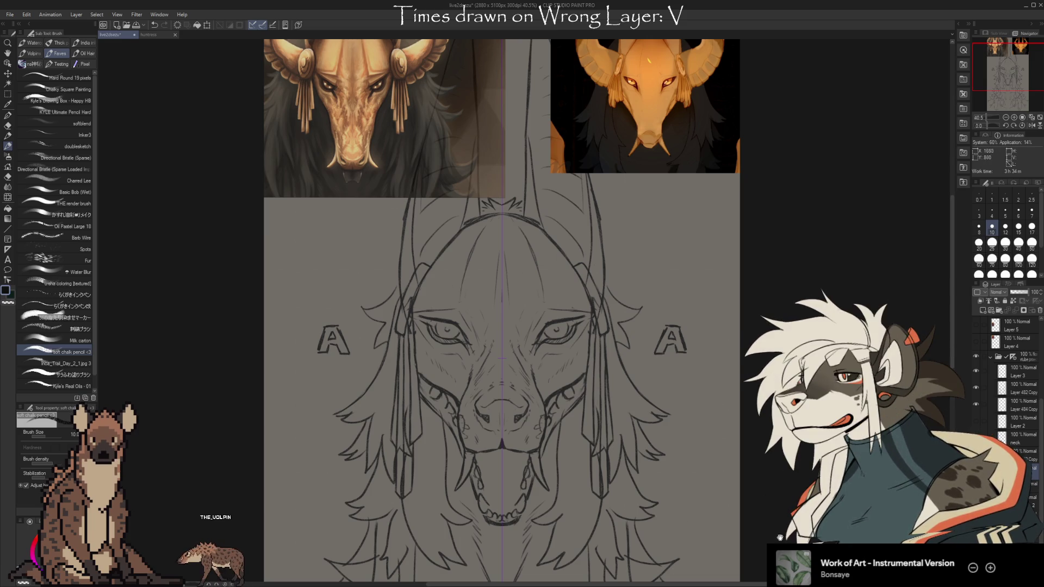
drag(778, 536, 772, 586)
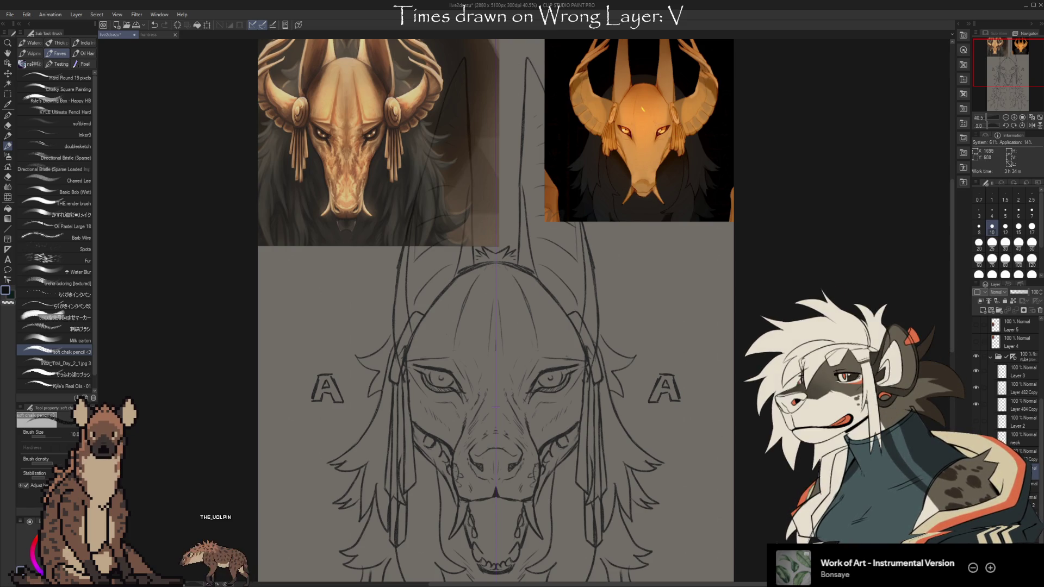
drag(731, 586, 738, 500)
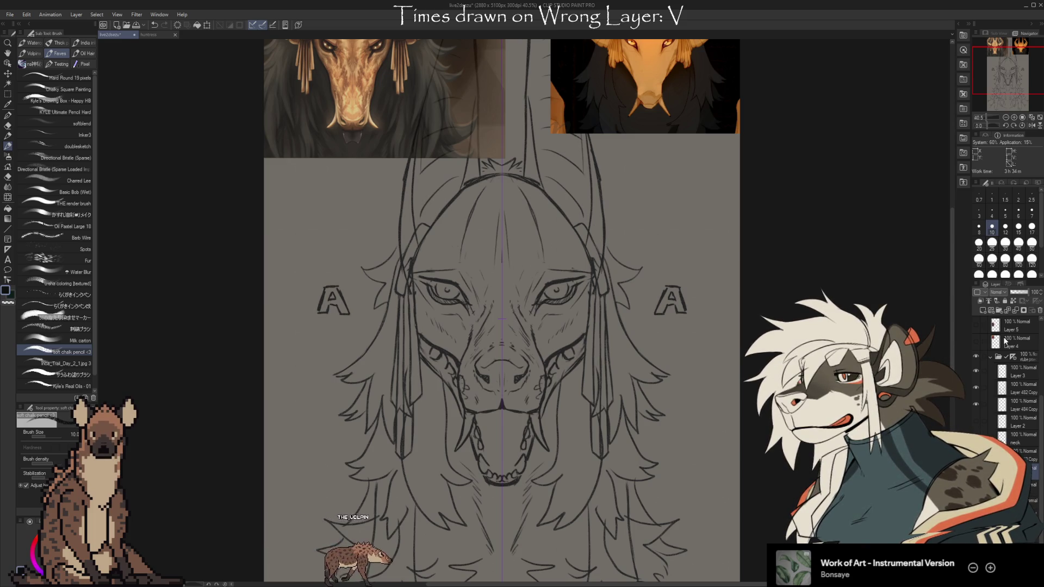
scroll(677, 356, up, 2)
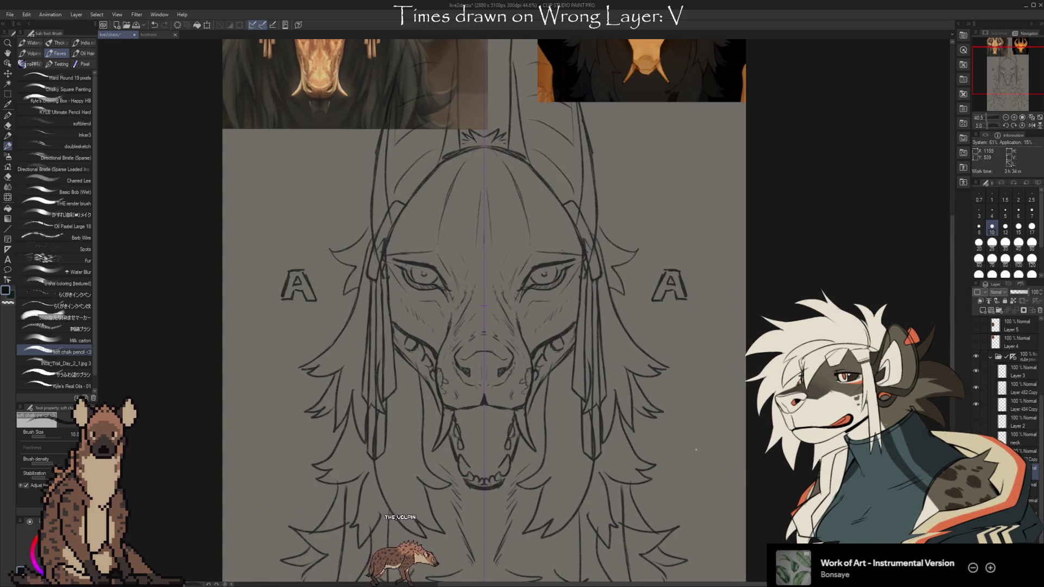
scroll(772, 459, down, 2)
scroll(772, 460, down, 1)
scroll(769, 473, down, 1)
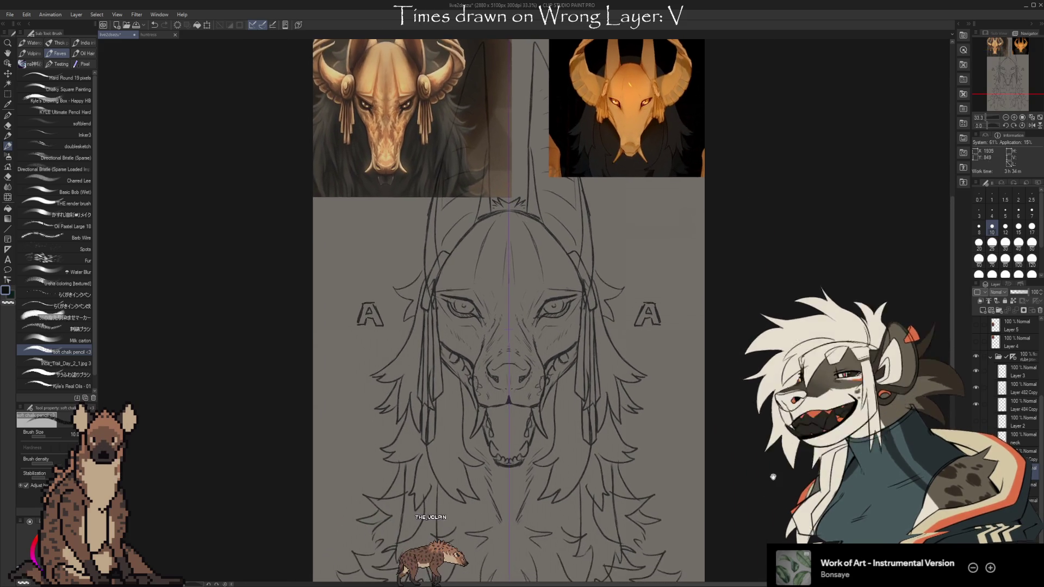
scroll(765, 489, down, 1)
scroll(653, 408, down, 1)
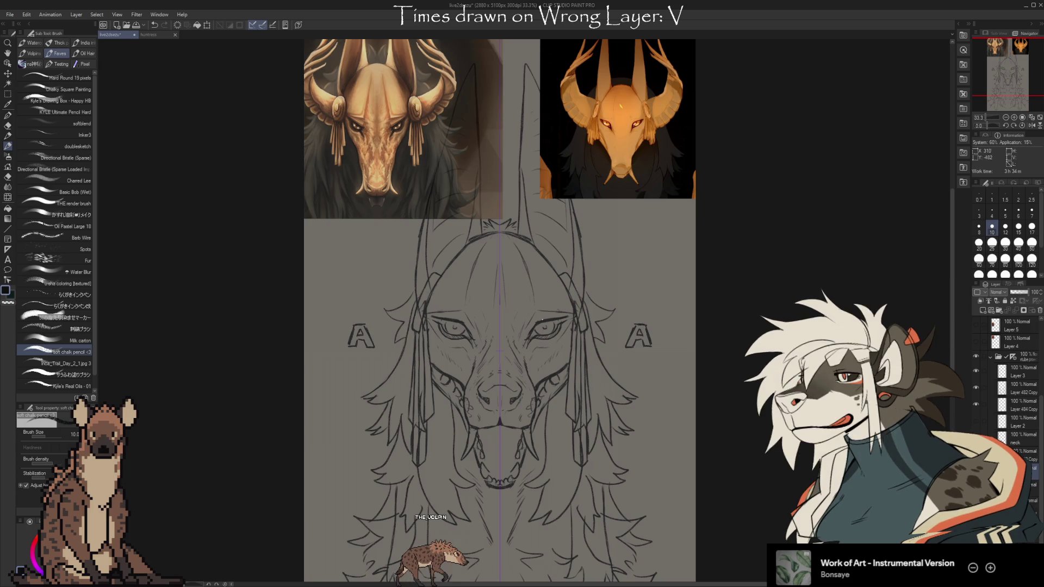
scroll(636, 332, up, 1)
scroll(622, 322, up, 1)
scroll(628, 336, up, 1)
drag(627, 335, 632, 337)
- Erase with the Kneaded eraser, set the chalk pencil to size 12, and add a layer above Layer 4
key(e)
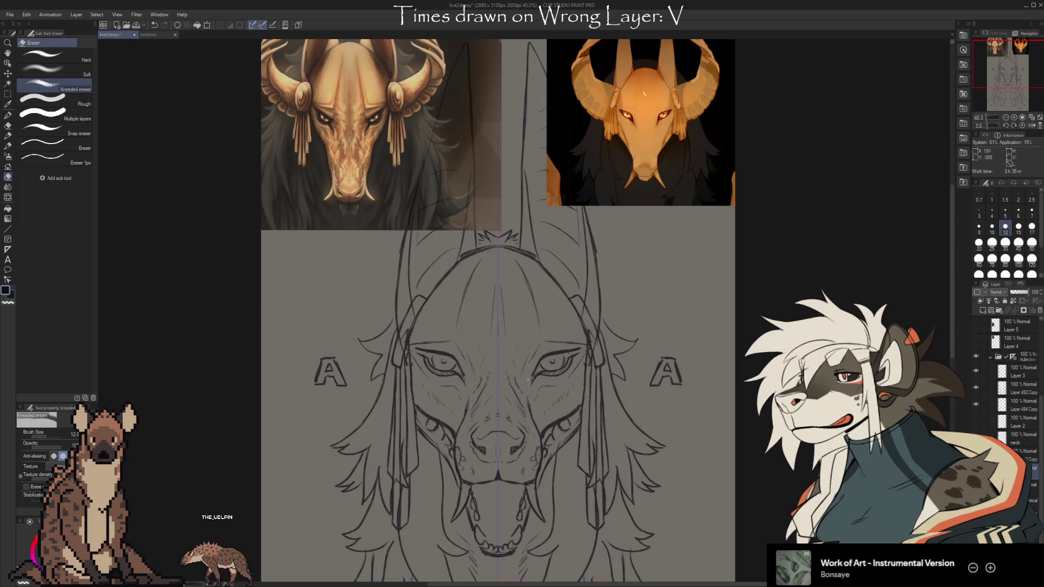
key(b)
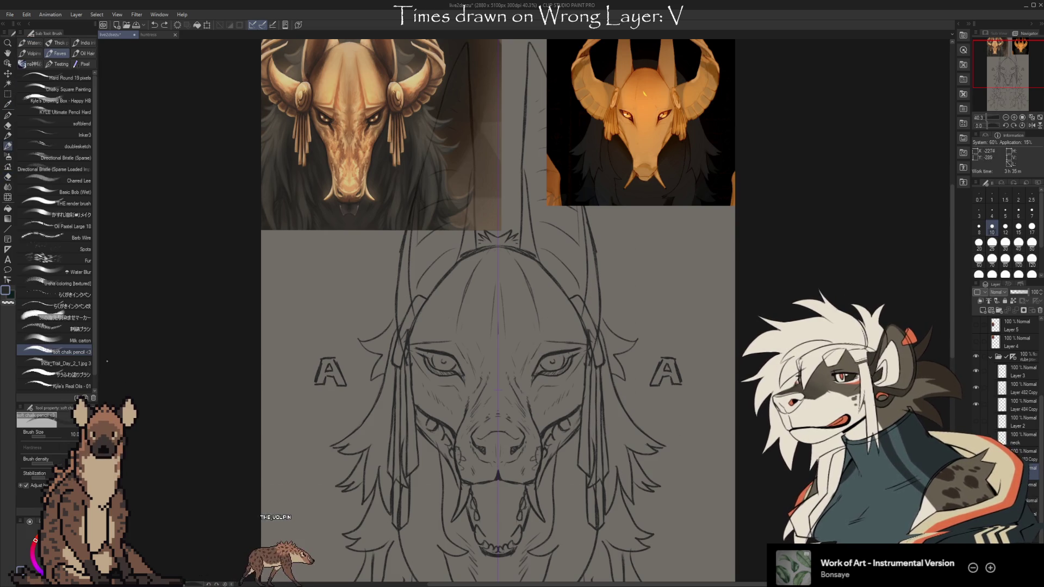
key(bracketright)
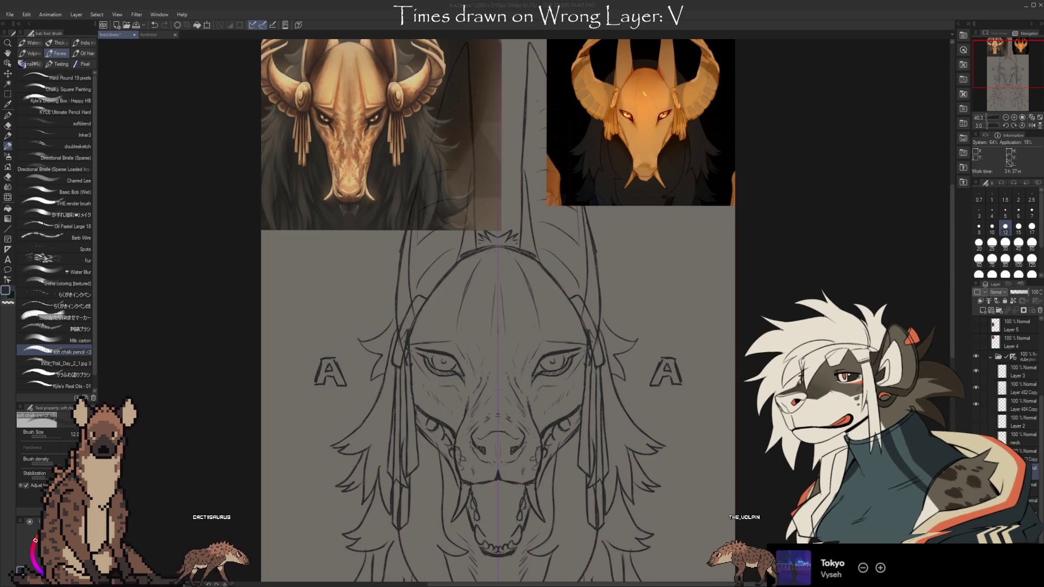
key(ctrl+shift+n)
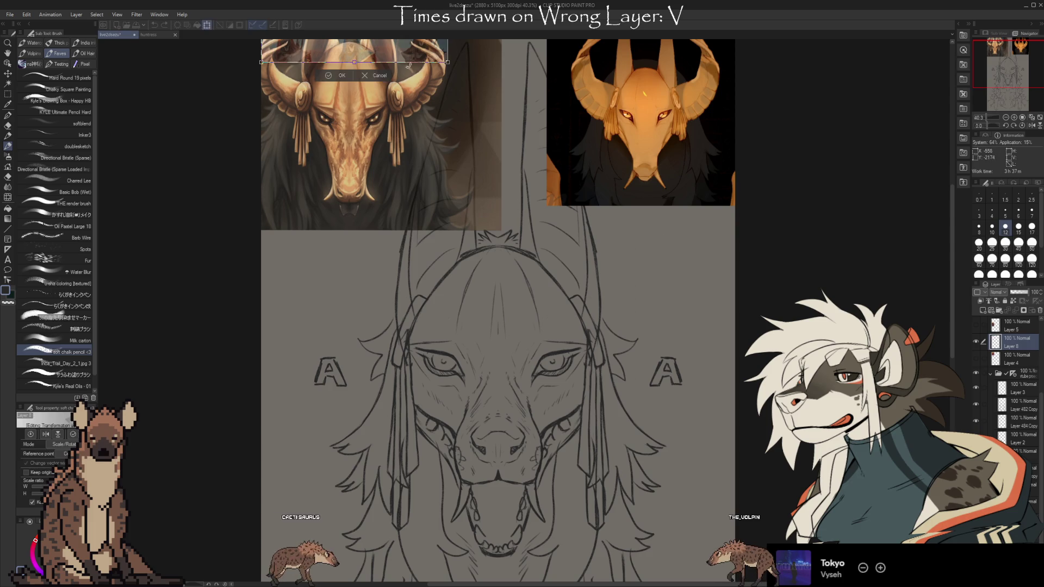
- Paste the copied Anubis screenshot and nudge it slightly up and to the right
key(ctrl+v)
scroll(504, 373, up, 2)
scroll(503, 373, up, 3)
scroll(522, 377, up, 3)
scroll(543, 381, up, 3)
scroll(460, 278, down, 3)
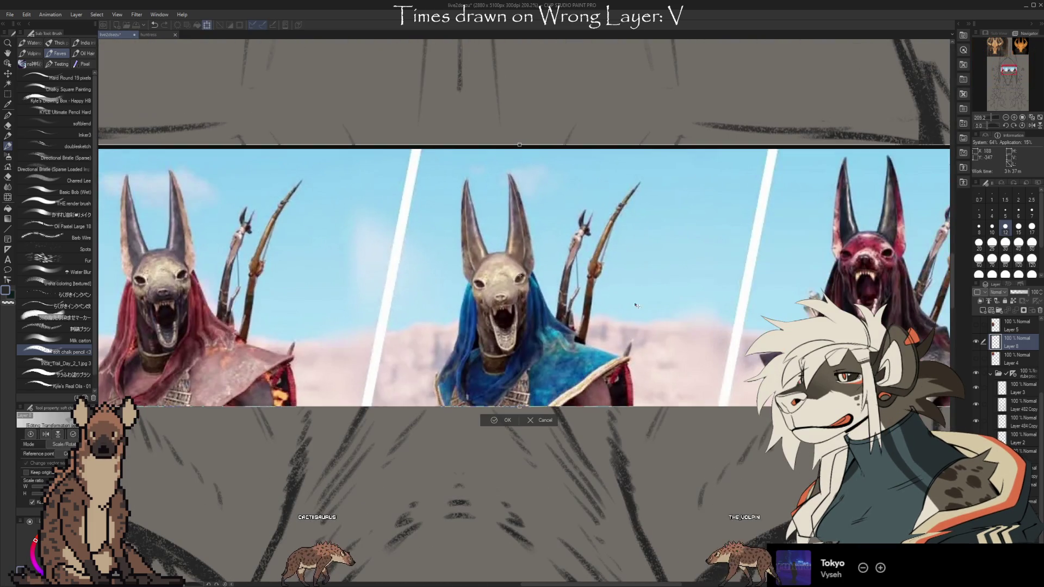
drag(603, 303, 709, 295)
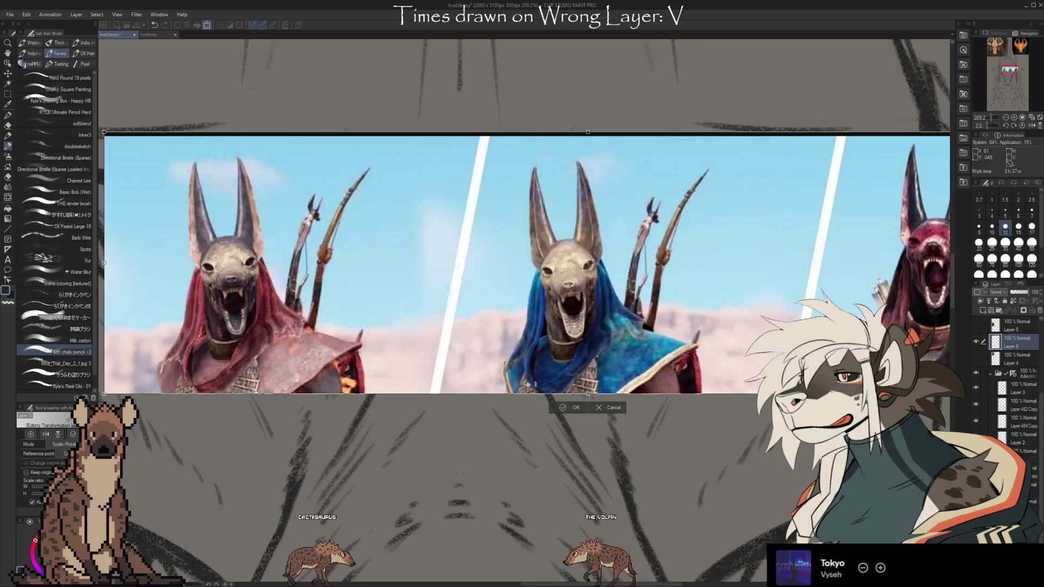
key(Return)
scroll(598, 262, down, 3)
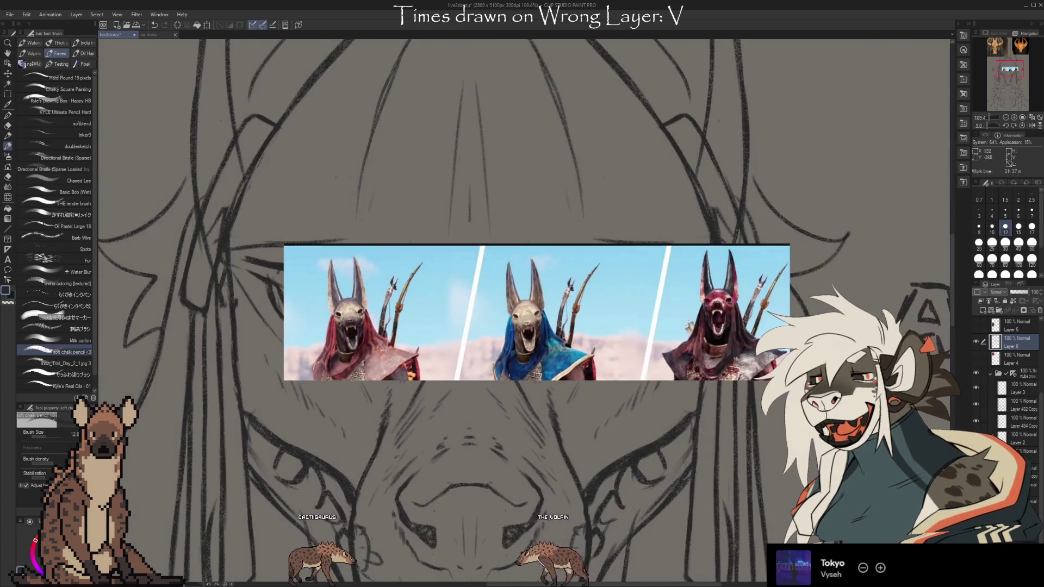
scroll(625, 261, down, 3)
scroll(619, 314, down, 1)
scroll(592, 288, down, 1)
scroll(544, 234, down, 1)
scroll(517, 208, down, 1)
scroll(537, 276, up, 1)
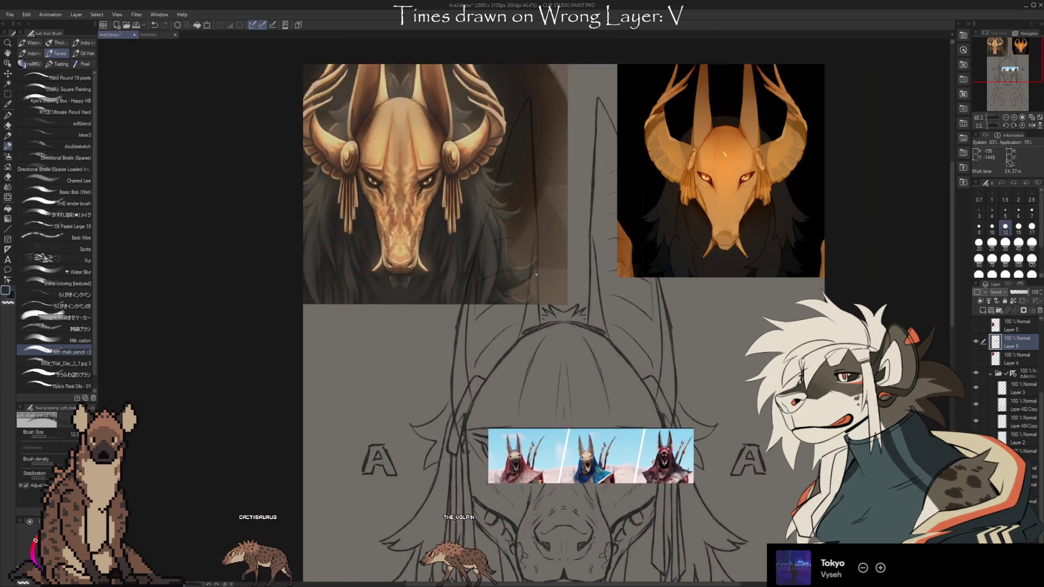
scroll(537, 276, up, 1)
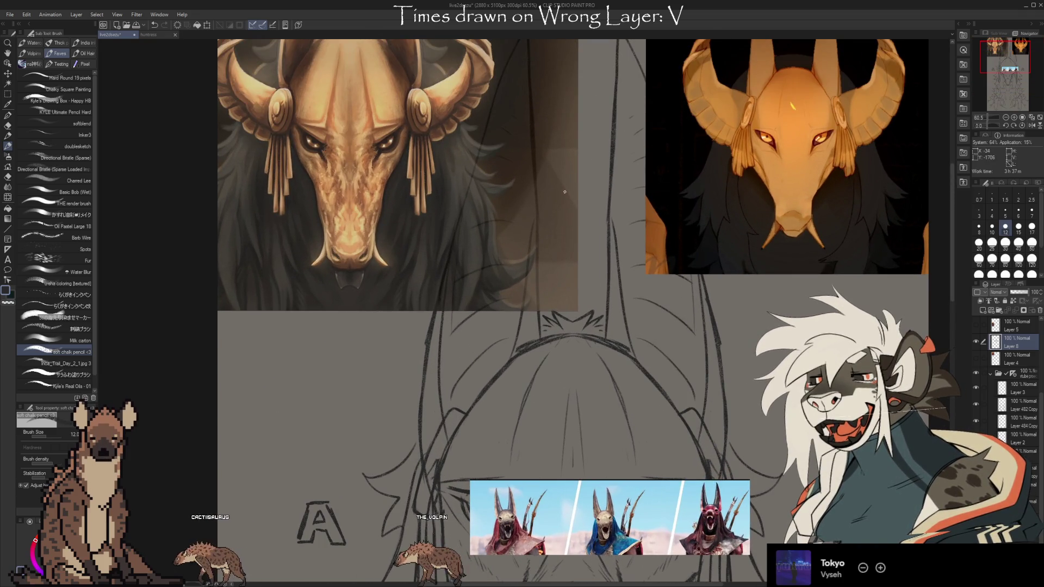
scroll(540, 180, down, 1)
- Enlarge the screenshot strip, place it beside the golden head references, then hide Layer 8
key(ctrl+t)
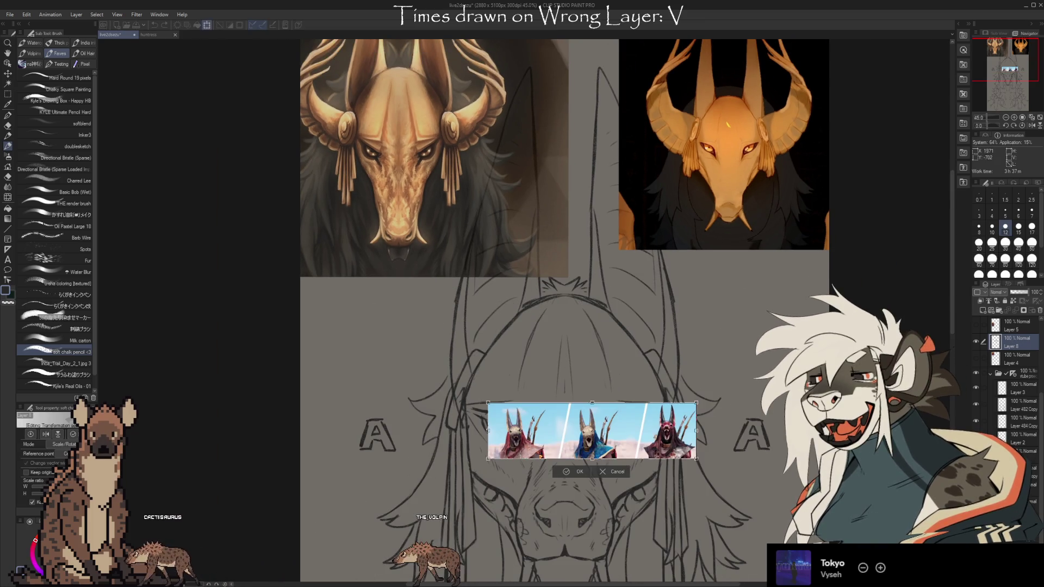
drag(561, 462, 745, 316)
mouse_move(672, 284)
mouse_down()
mouse_move(561, 283)
mouse_move(414, 302)
mouse_up()
mouse_move(534, 325)
mouse_down()
mouse_move(684, 323)
mouse_move(672, 317)
mouse_up()
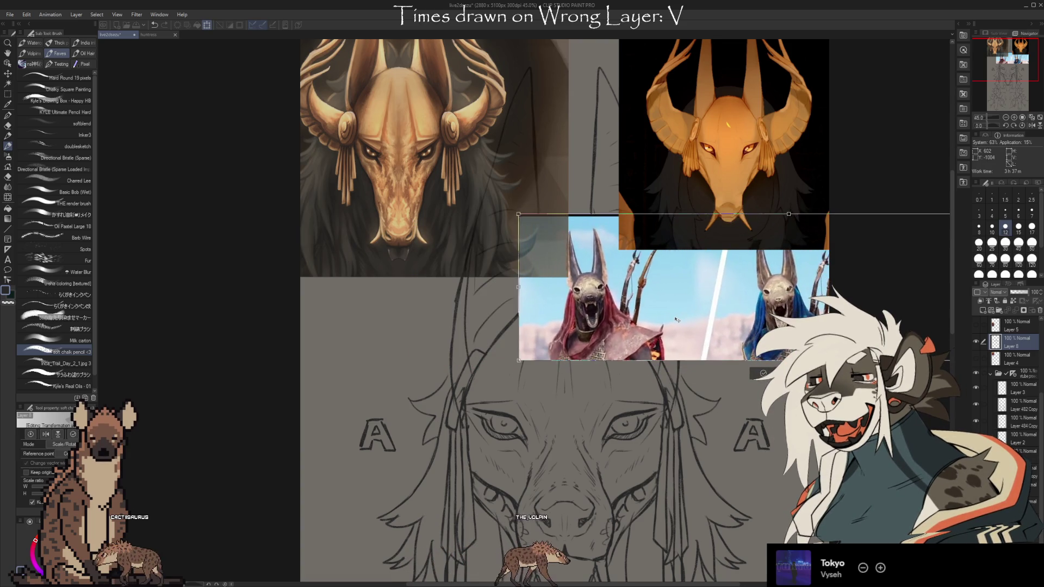
click(761, 371)
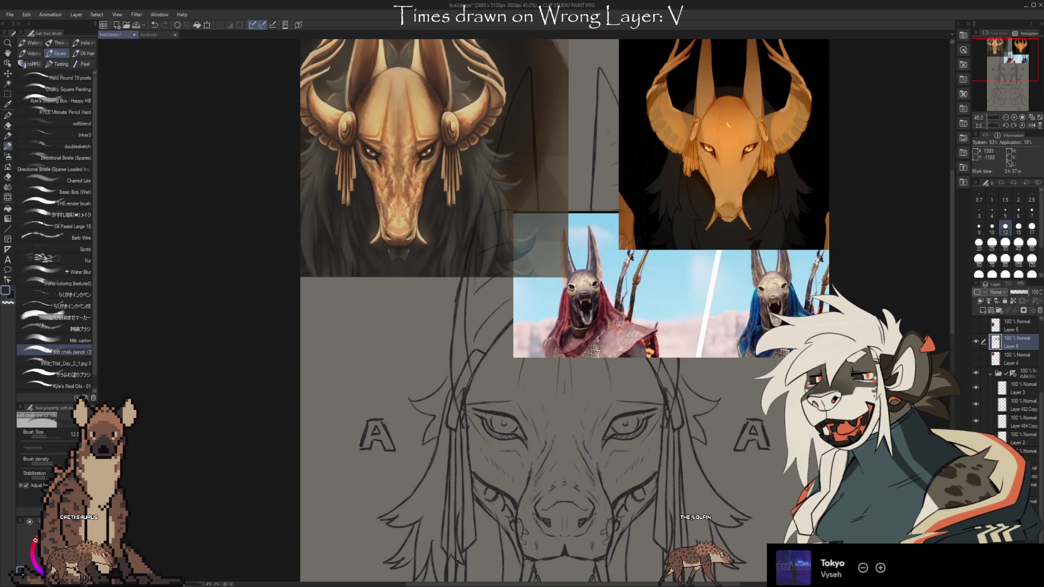
scroll(652, 79, down, 2)
click(977, 343)
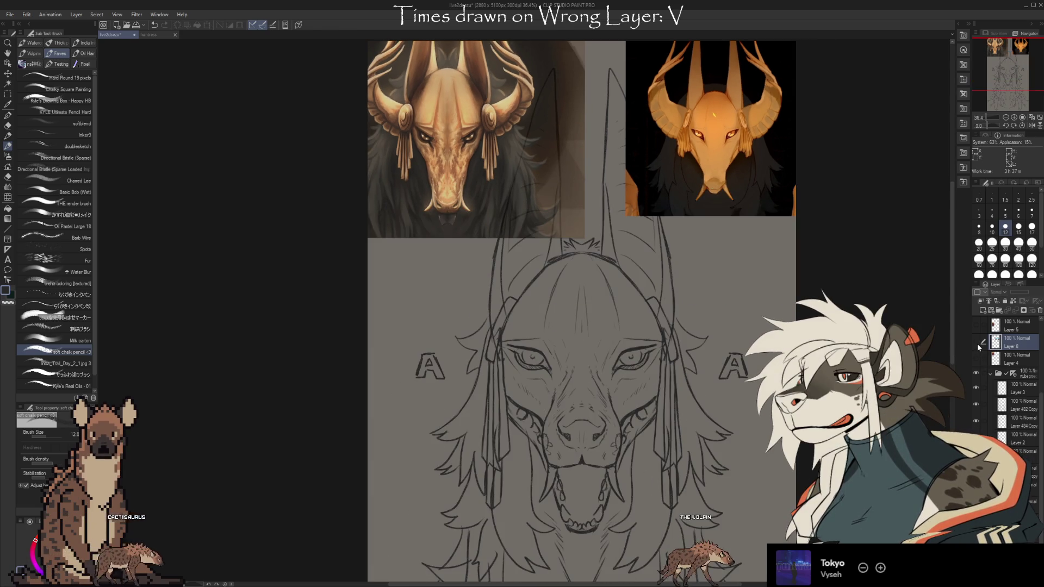
scroll(687, 233, down, 1)
scroll(624, 478, up, 2)
scroll(659, 210, down, 3)
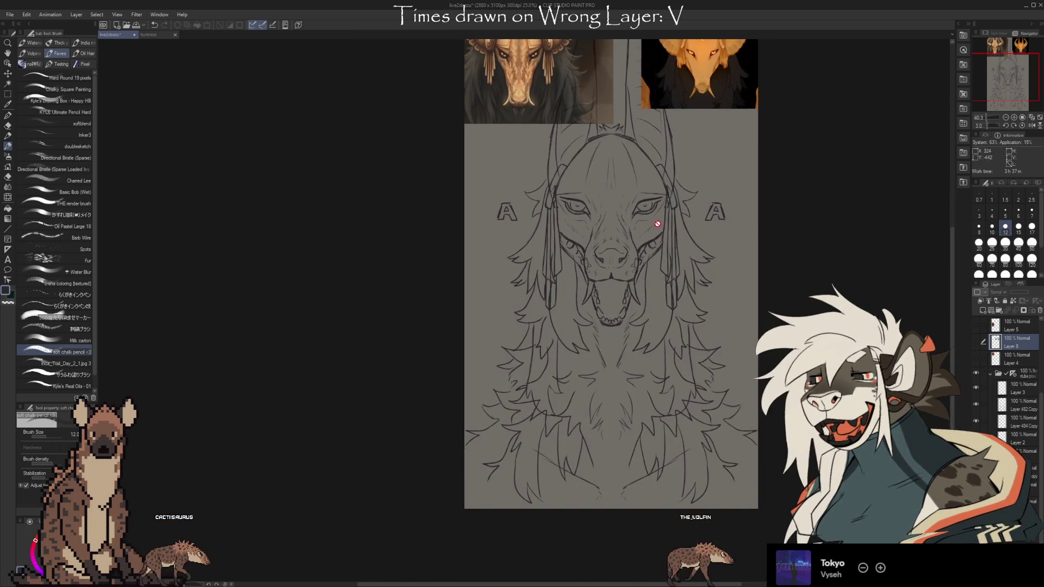
scroll(612, 520, down, 1)
scroll(580, 185, up, 1)
scroll(598, 272, down, 1)
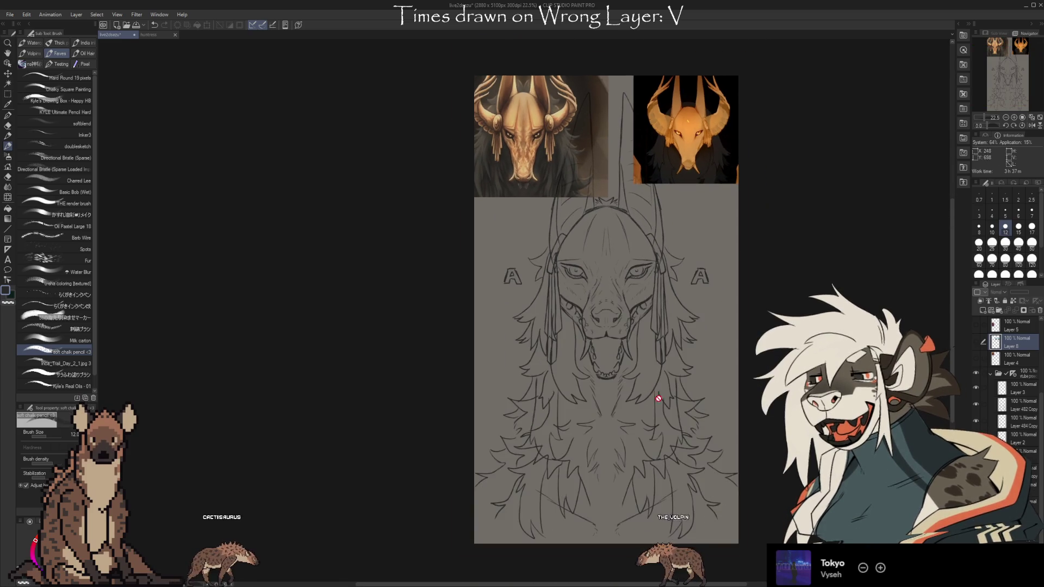
scroll(707, 239, up, 1)
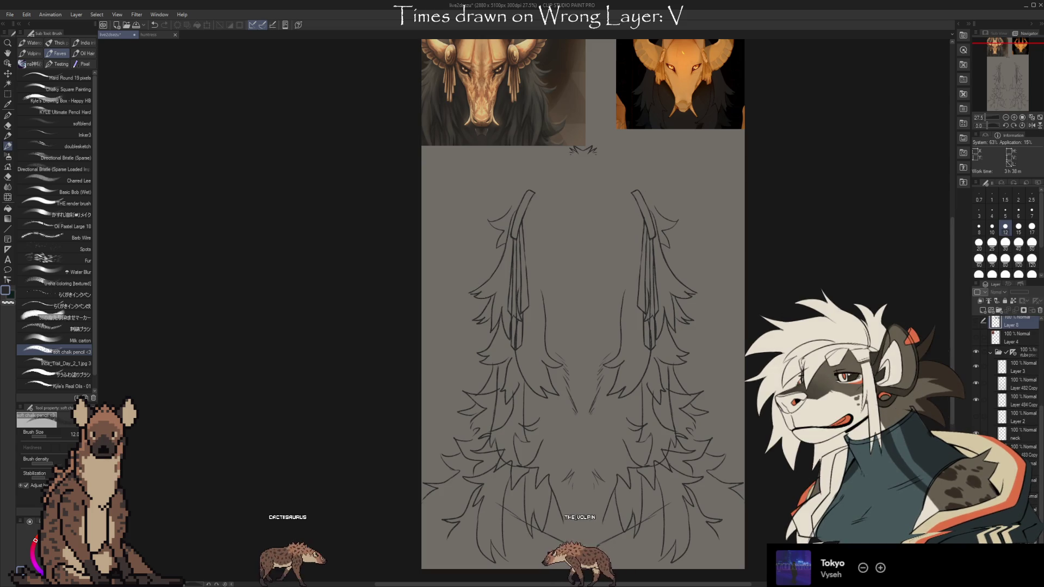
scroll(571, 239, up, 1)
scroll(598, 250, up, 2)
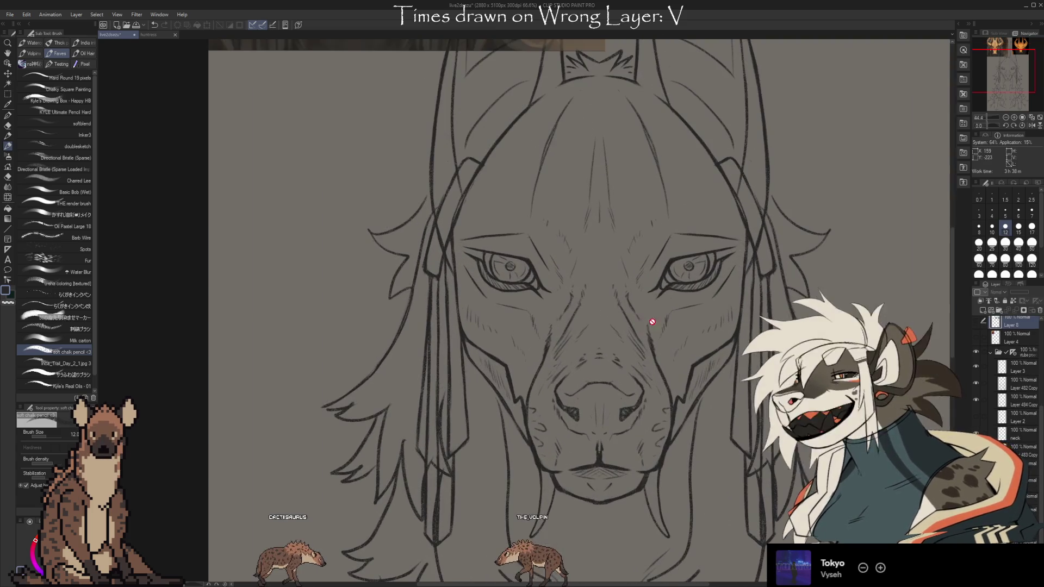
scroll(621, 279, down, 1)
scroll(727, 305, down, 2)
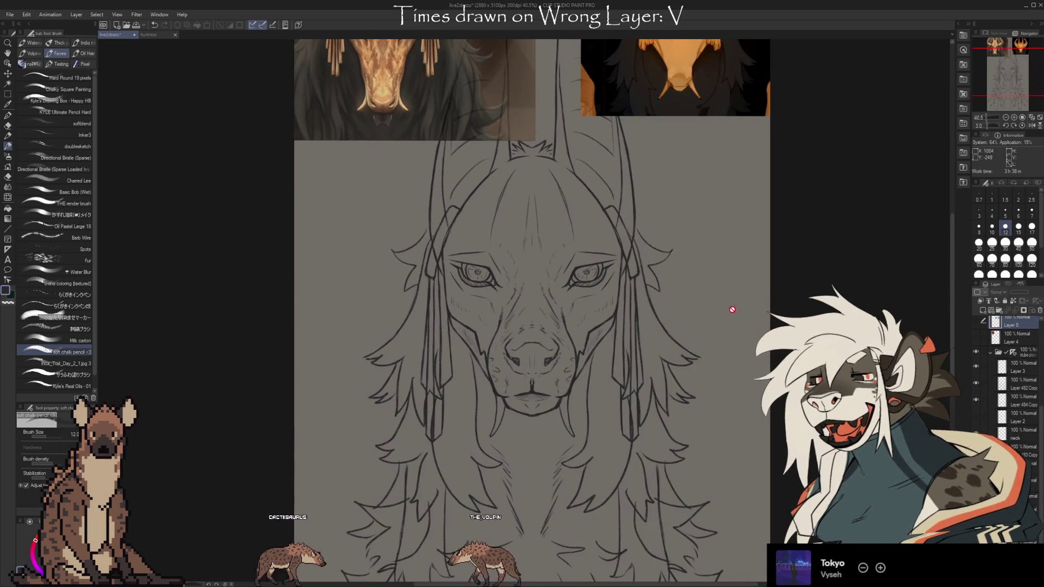
scroll(727, 318, up, 1)
scroll(727, 318, up, 1)
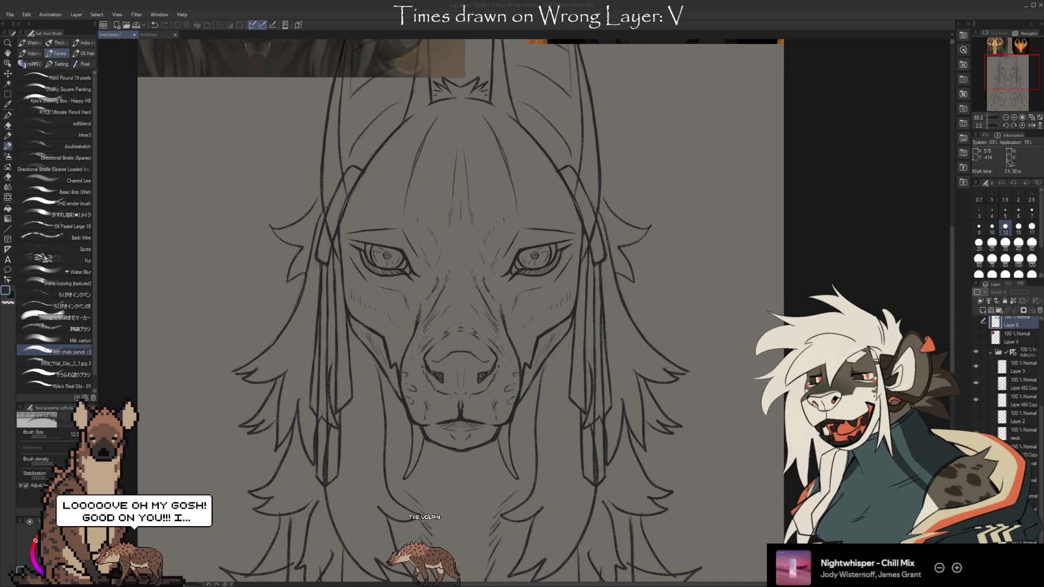
key(alt+Tab)
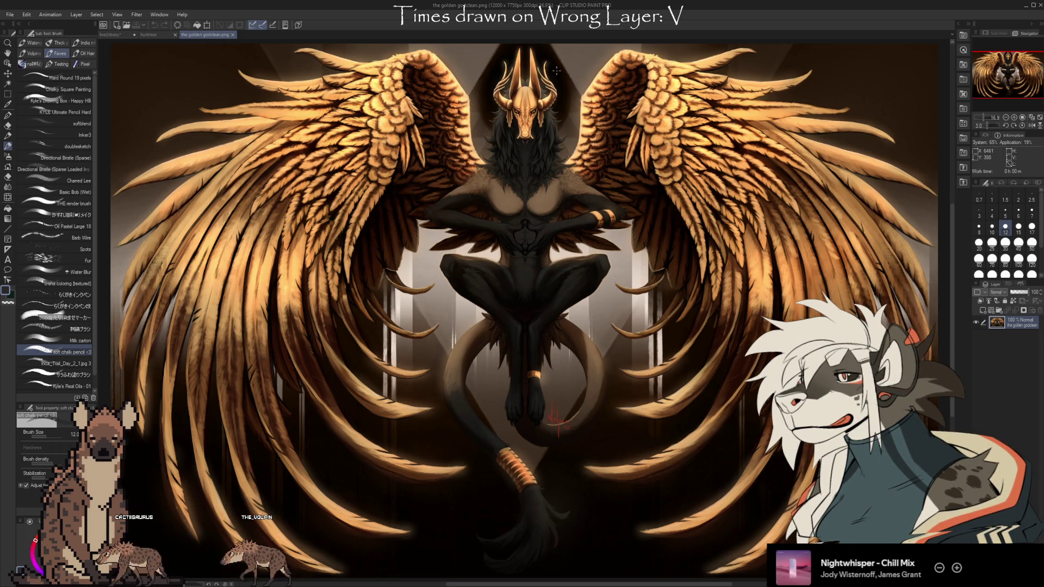
- Zoom in and back out on golden god clean.png to inspect the winged, golden-masked jackal figure
scroll(557, 69, up, 1)
scroll(557, 70, up, 1)
scroll(556, 69, up, 1)
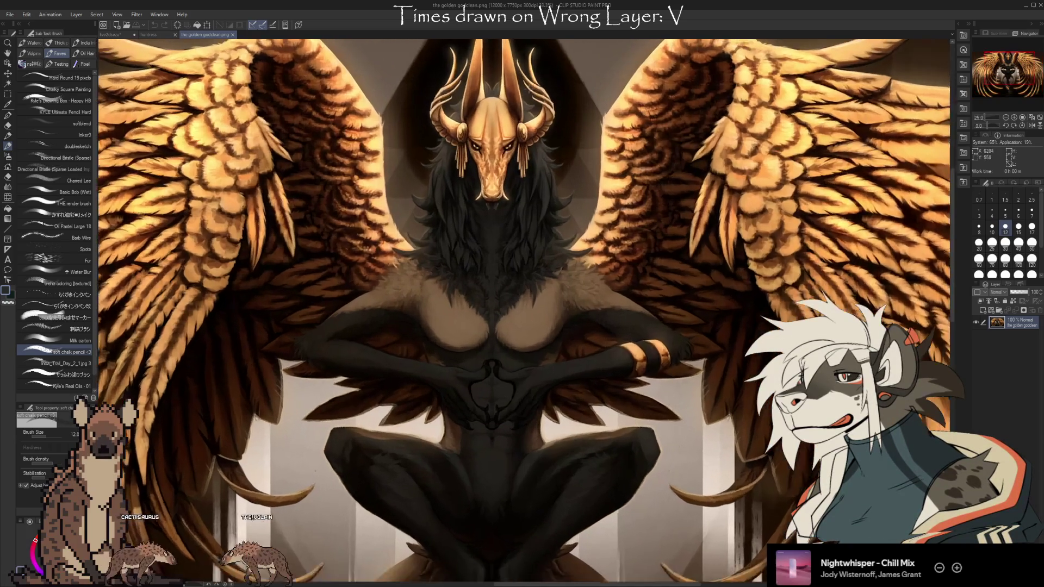
scroll(556, 69, up, 1)
scroll(494, 93, up, 1)
scroll(489, 108, up, 1)
scroll(484, 136, up, 1)
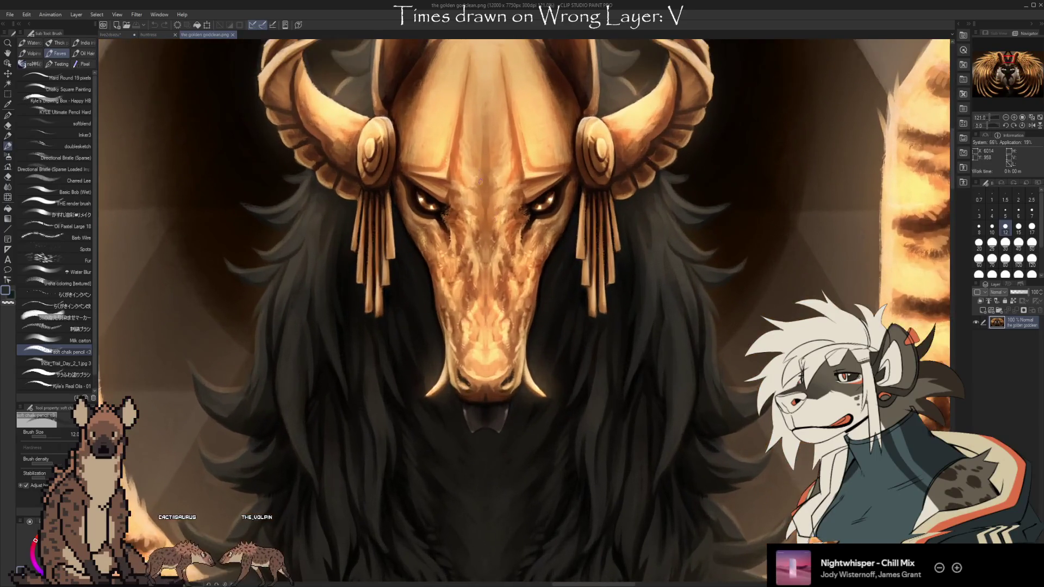
scroll(478, 157, up, 2)
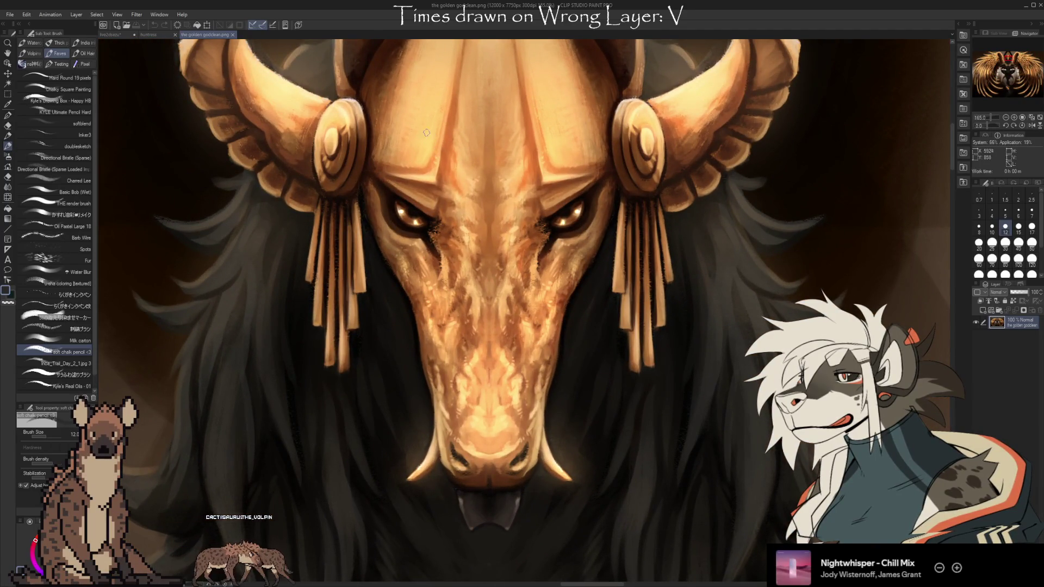
scroll(436, 165, down, 3)
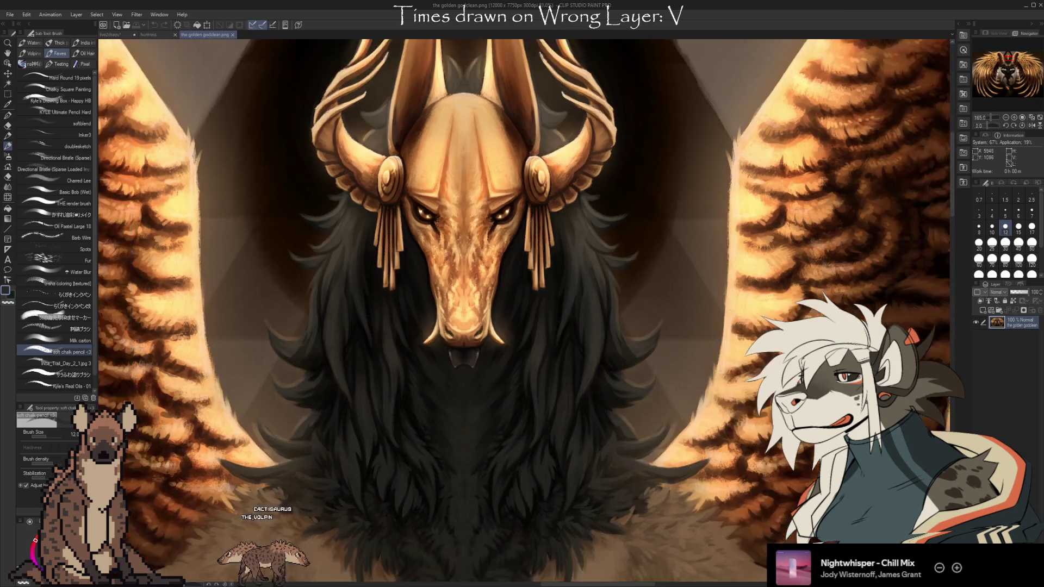
scroll(465, 302, down, 1)
scroll(465, 302, down, 1)
scroll(519, 244, down, 1)
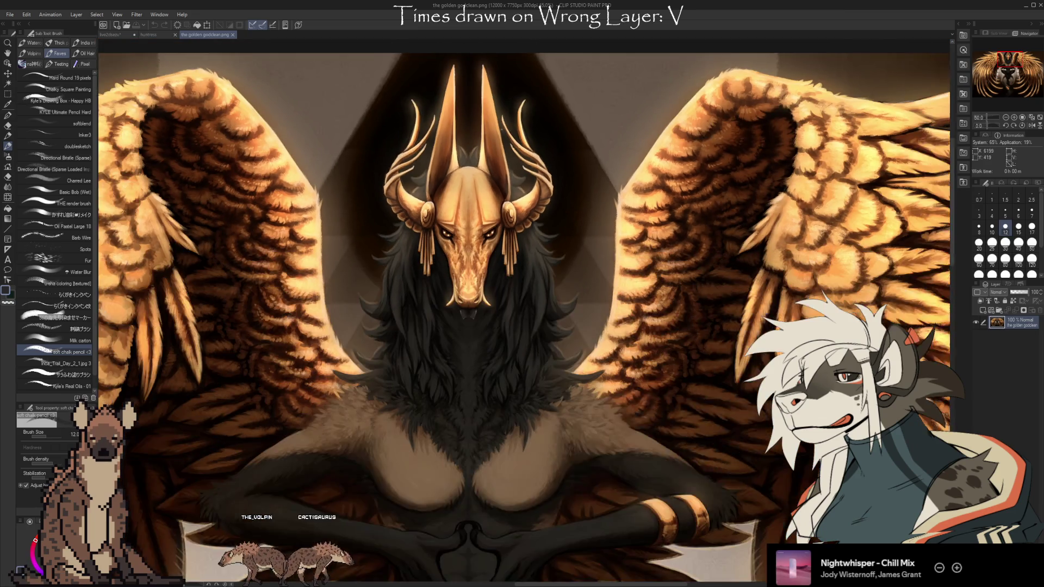
scroll(503, 206, down, 1)
scroll(479, 152, down, 1)
scroll(453, 97, down, 1)
scroll(453, 97, down, 1)
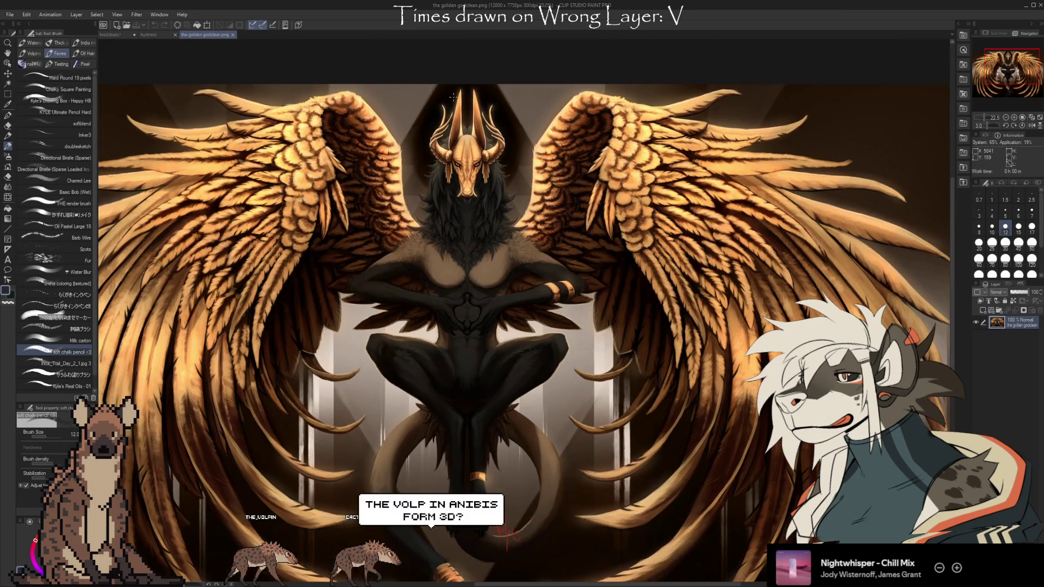
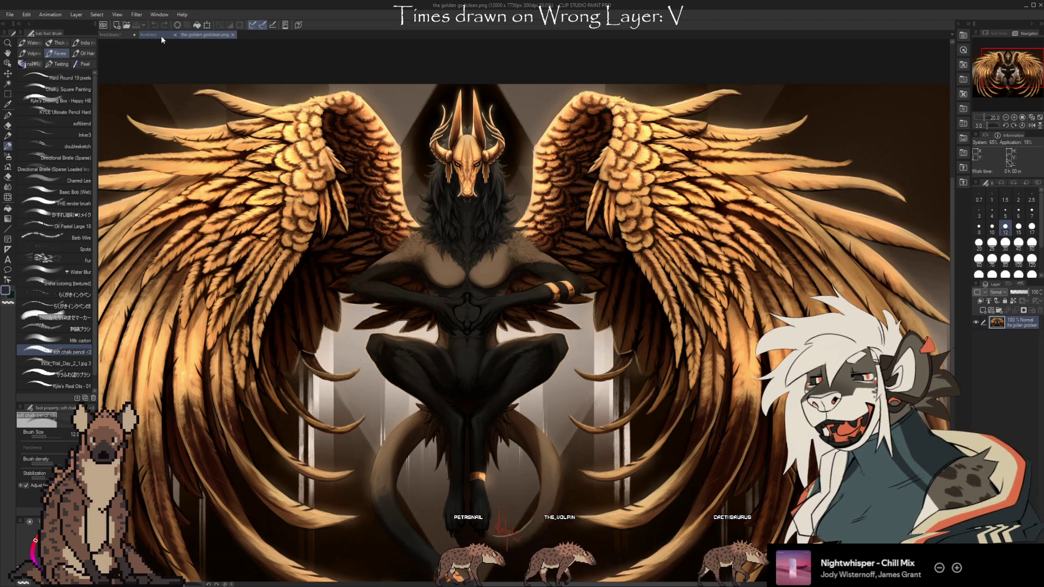
- Switch to the jackal line-art sketch document and zoom out and back in on the face
click(109, 34)
scroll(570, 193, down, 2)
scroll(576, 202, down, 1)
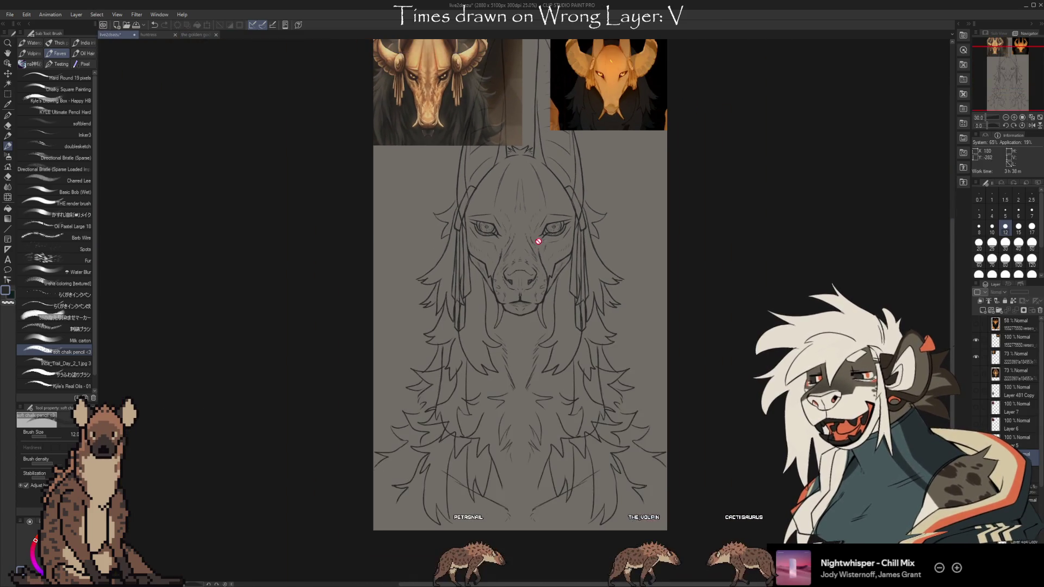
scroll(527, 427, up, 1)
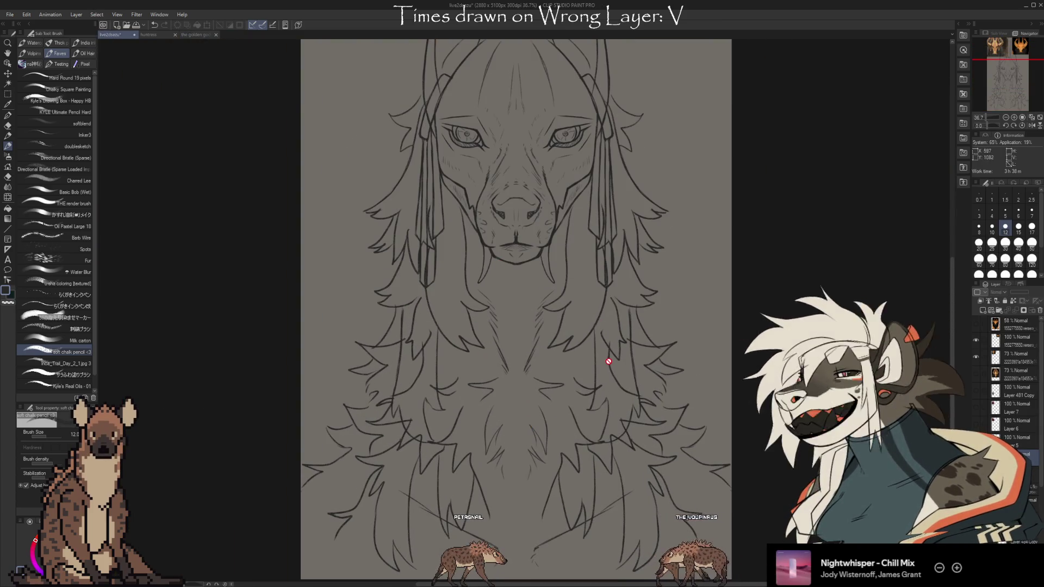
scroll(606, 360, up, 1)
scroll(568, 459, down, 2)
scroll(543, 414, down, 1)
scroll(506, 245, up, 2)
scroll(541, 385, up, 1)
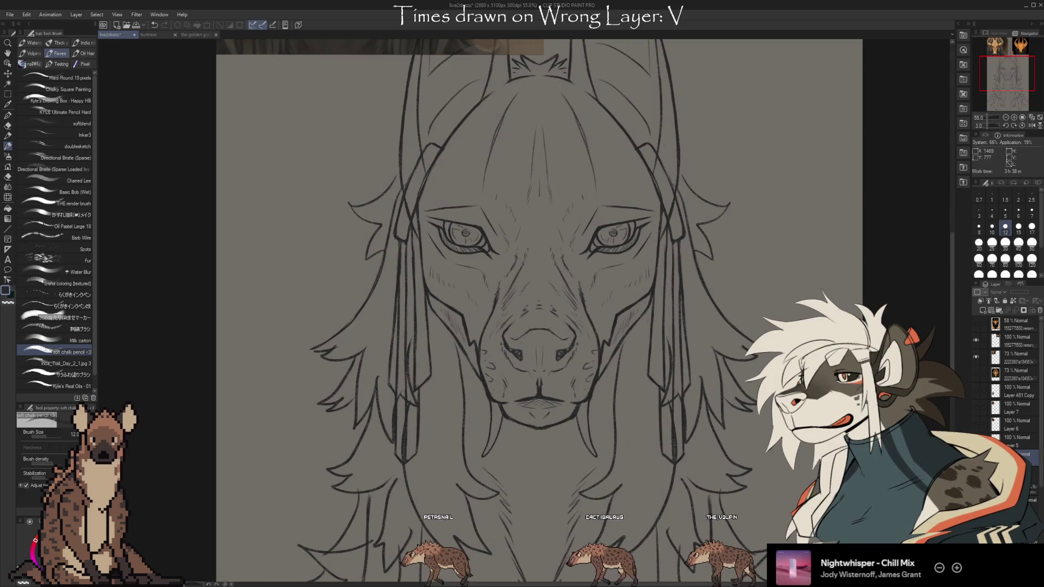
scroll(991, 396, down, 5)
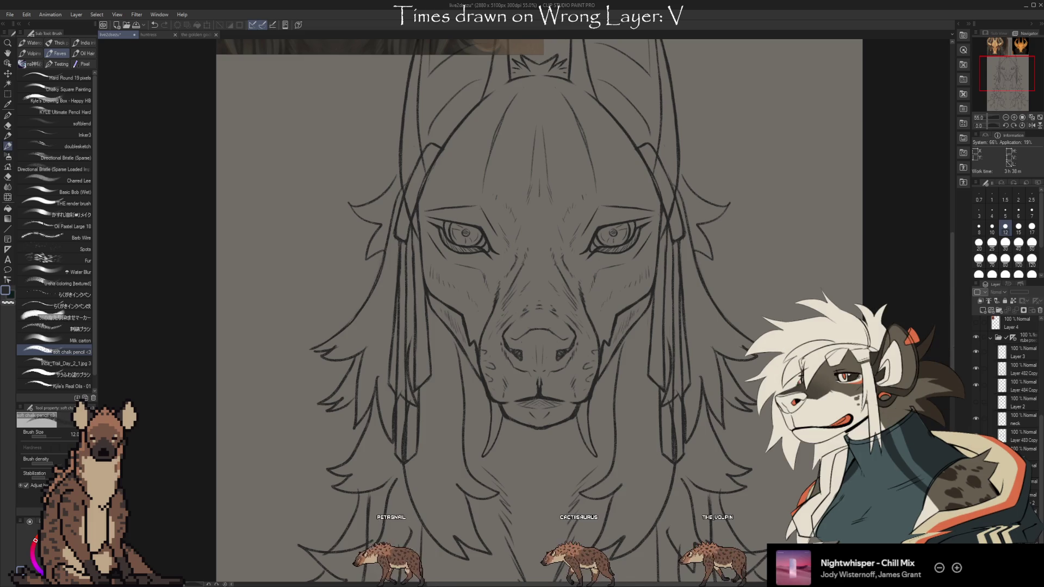
scroll(991, 380, down, 5)
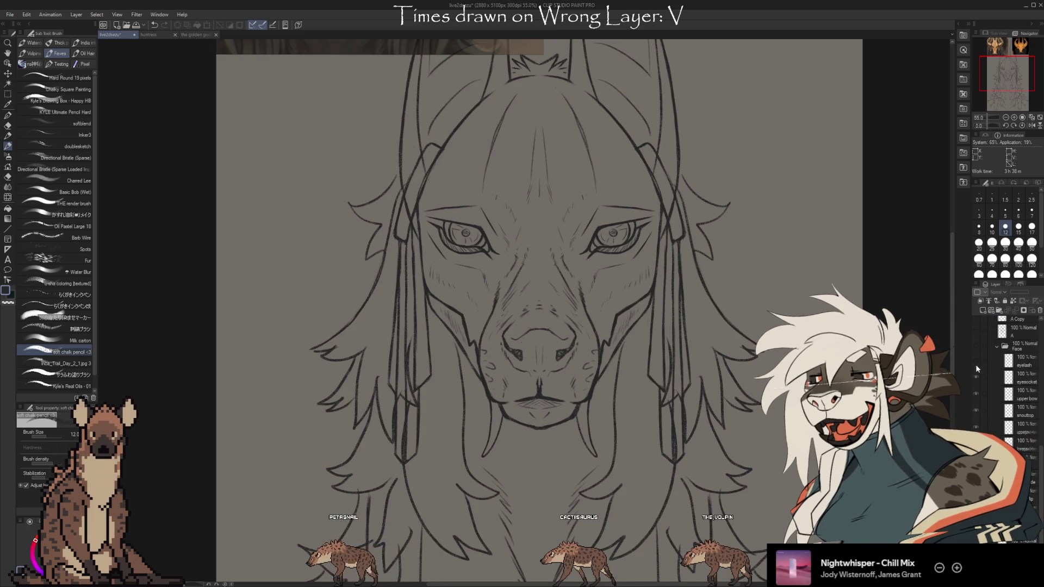
scroll(613, 215, up, 1)
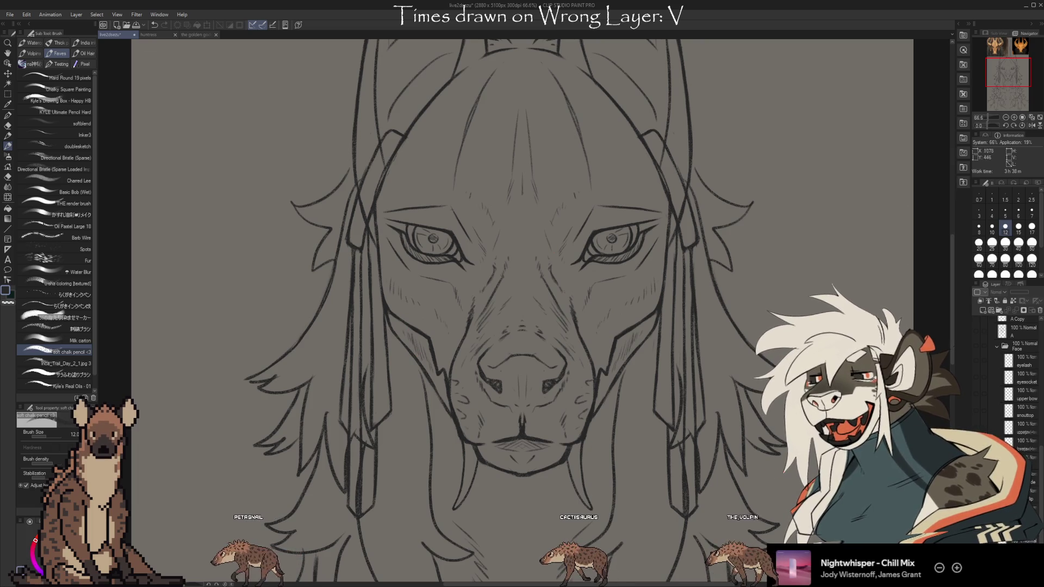
- Toggle the Face folder's teeth and skull lines on and off to compare the mouth
click(976, 346)
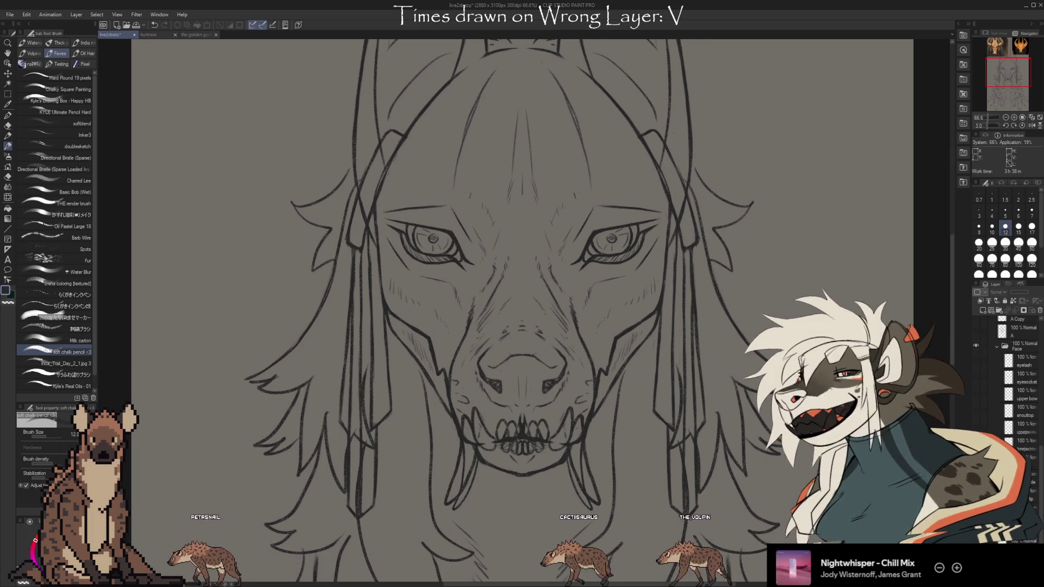
click(975, 345)
click(976, 346)
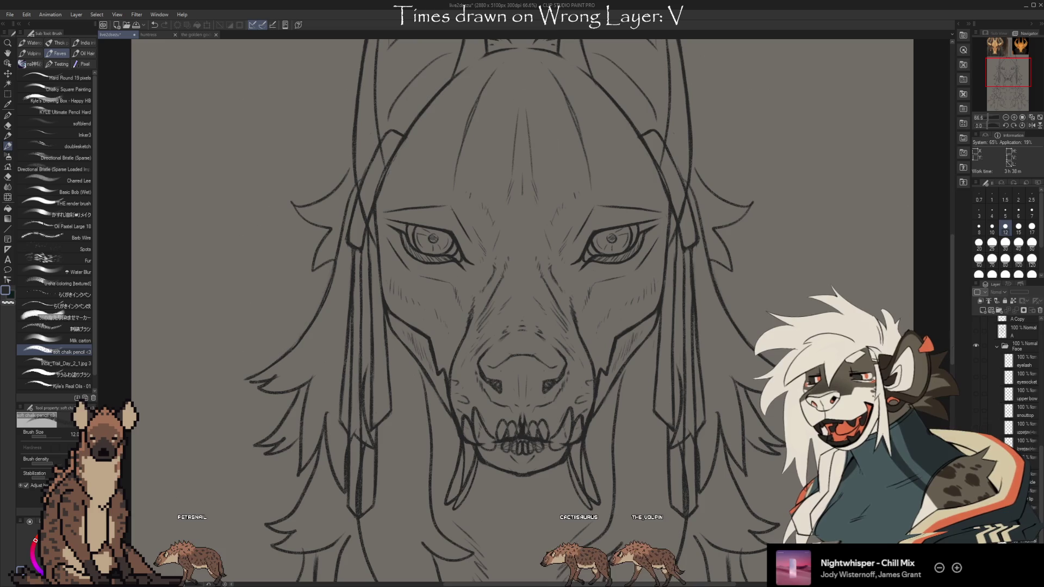
click(976, 345)
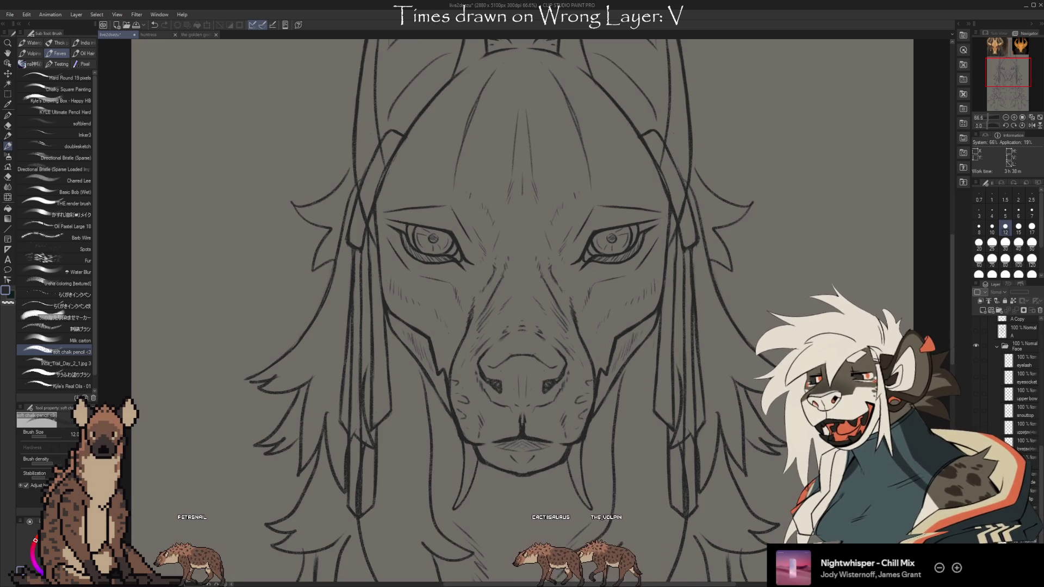
click(976, 346)
click(976, 346)
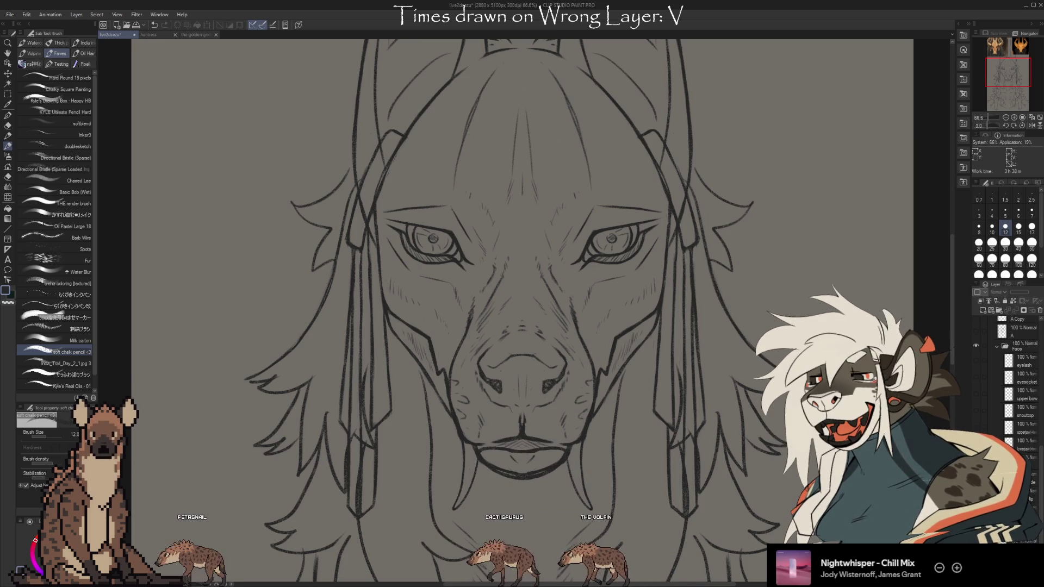
click(976, 346)
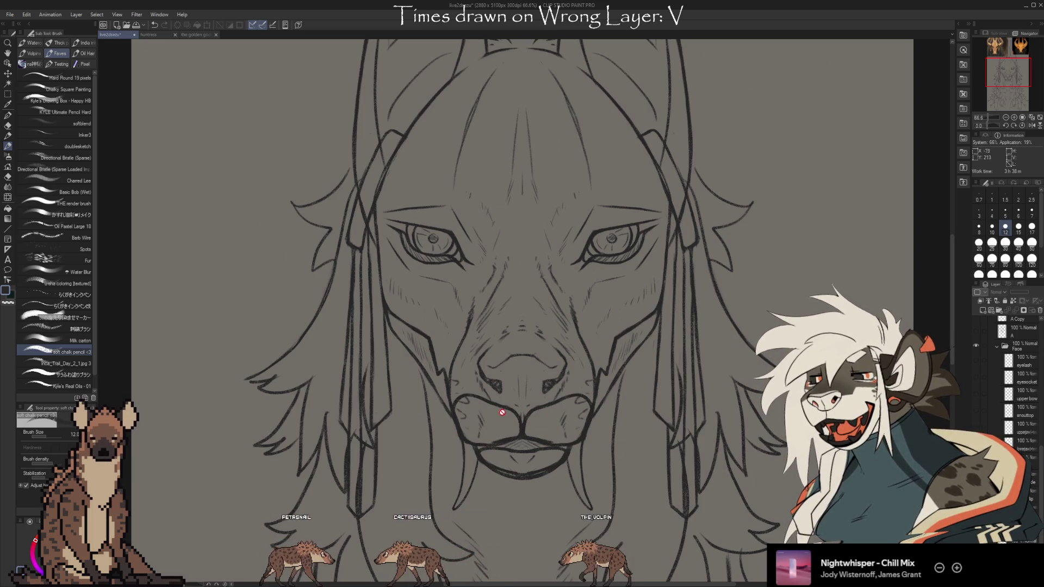
- Show the face construction and eyelash layers, then toggle the Face folder to compare
drag(976, 428, 977, 385)
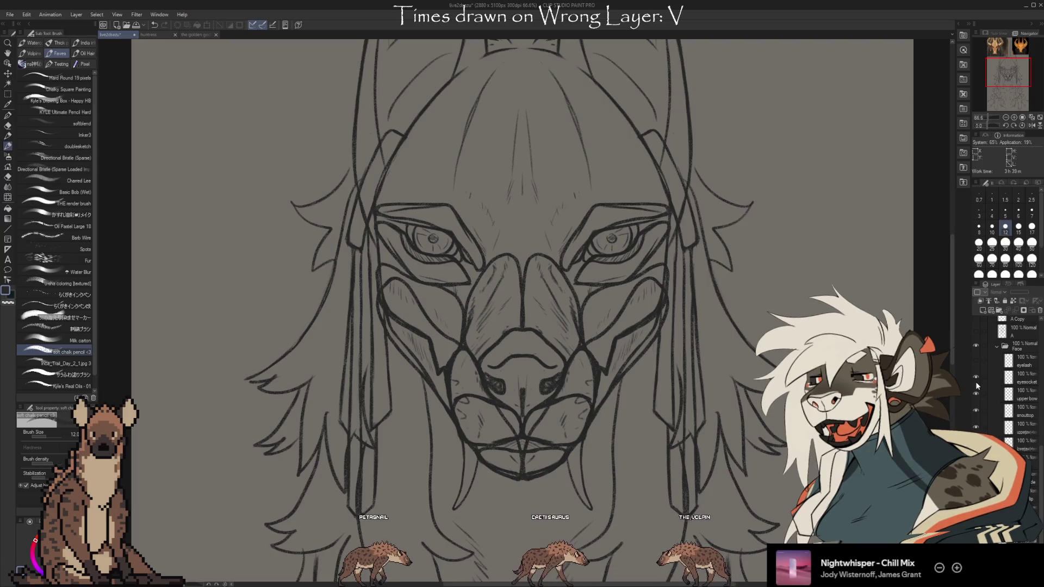
click(975, 360)
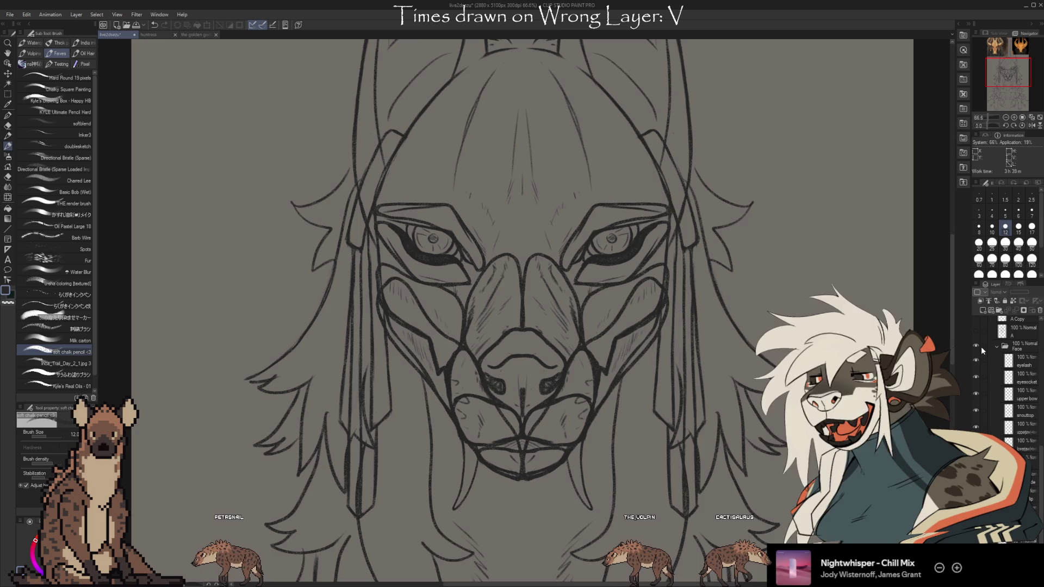
click(977, 345)
click(977, 345)
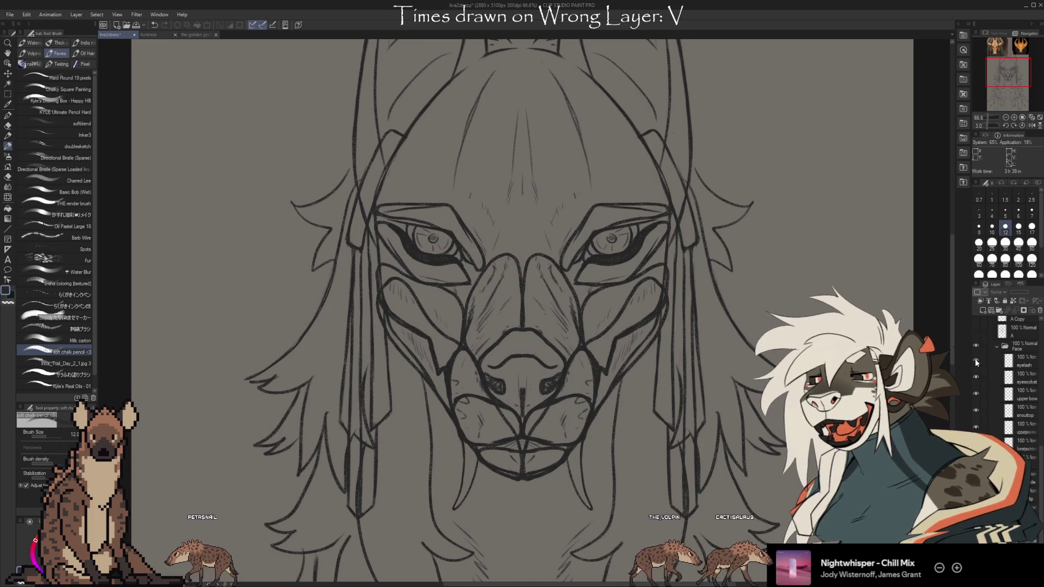
- Hide the face sub-layers from eyelash to lower jaw and the heavy nose outline
drag(977, 359, 977, 423)
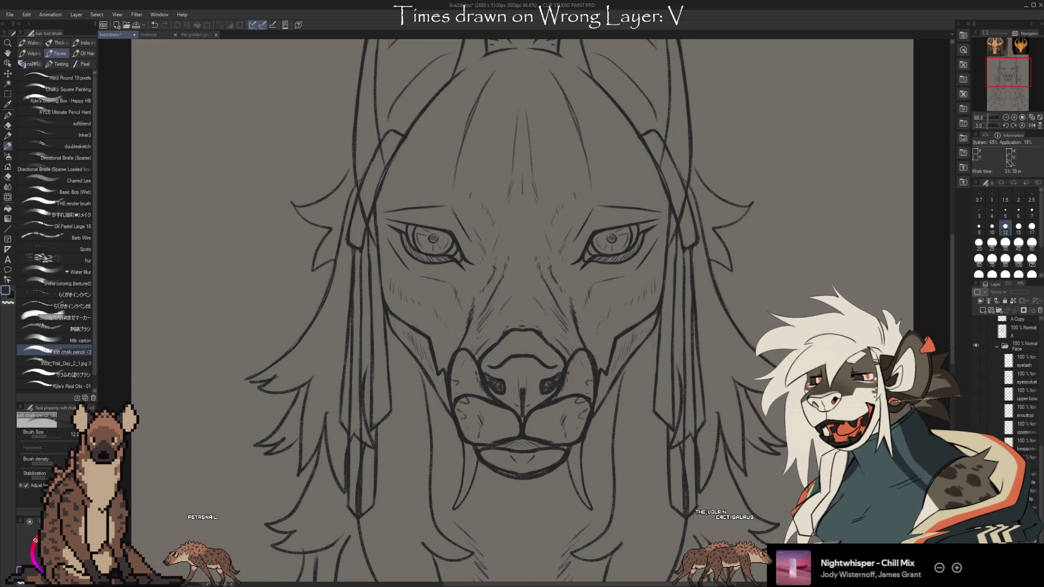
click(976, 456)
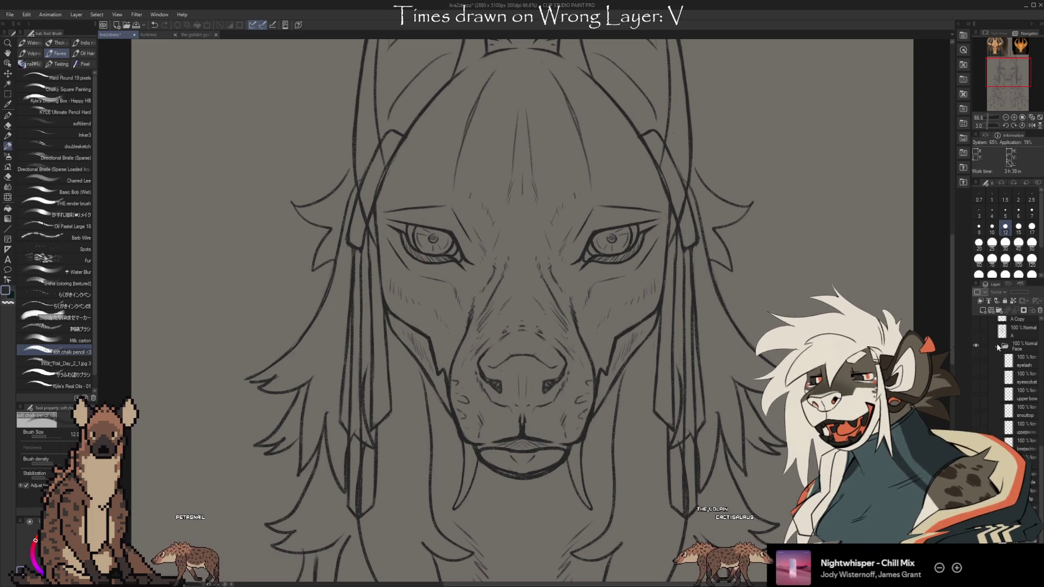
scroll(976, 354, down, 5)
scroll(990, 383, up, 3)
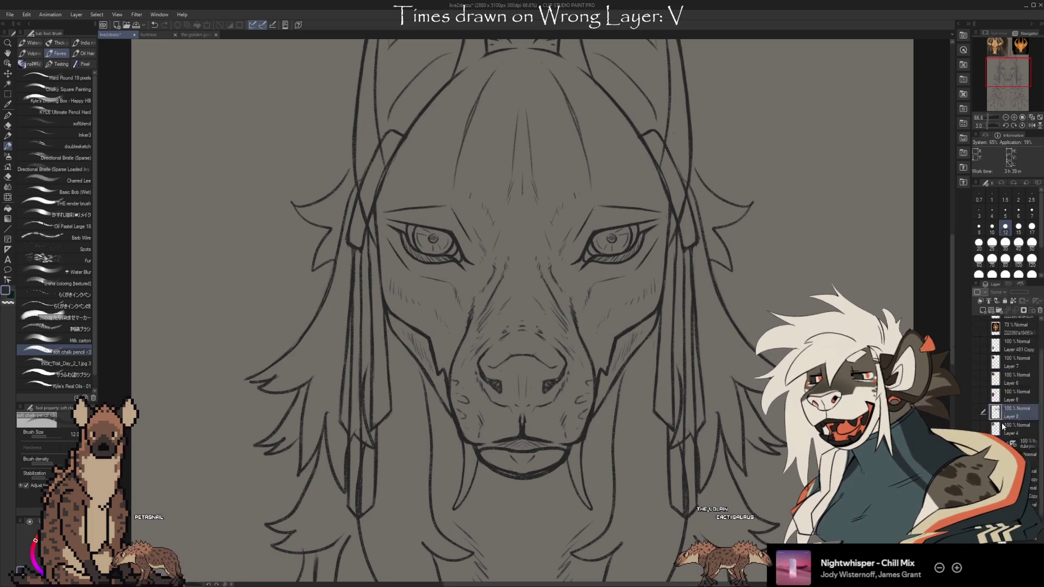
scroll(992, 400, down, 3)
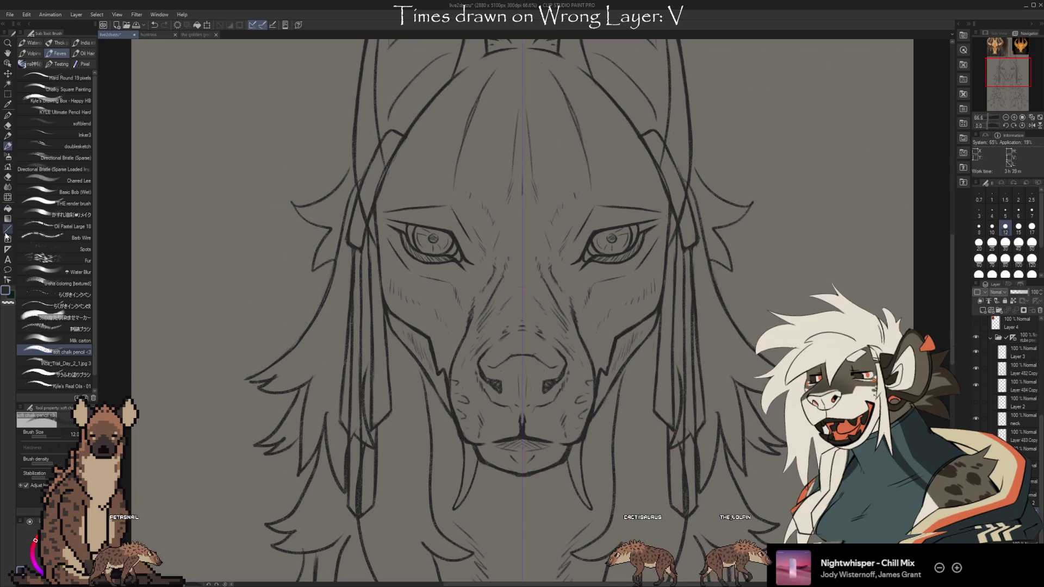
- Marquee the snout, trial a mesh warp raising the mouth, then cancel it and deselect
click(7, 94)
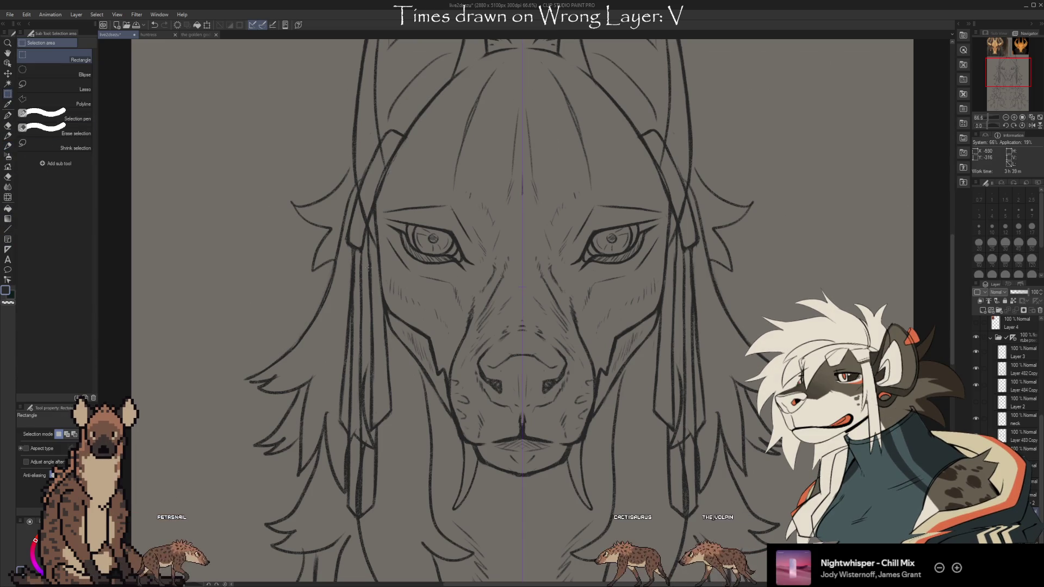
mouse_move(375, 248)
mouse_down()
mouse_move(486, 373)
mouse_move(654, 513)
mouse_move(669, 512)
mouse_up()
click(597, 526)
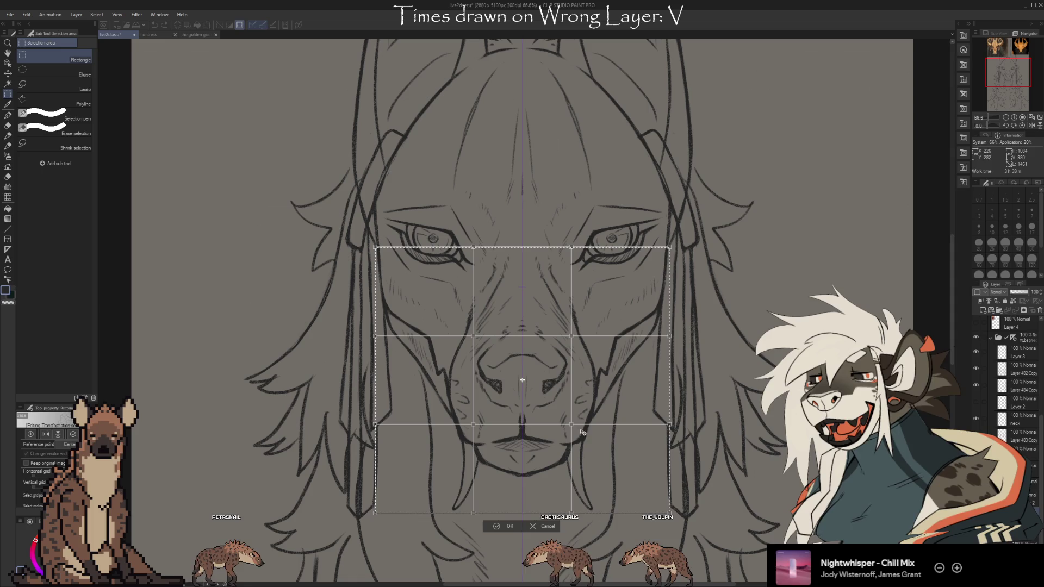
drag(571, 424, 578, 405)
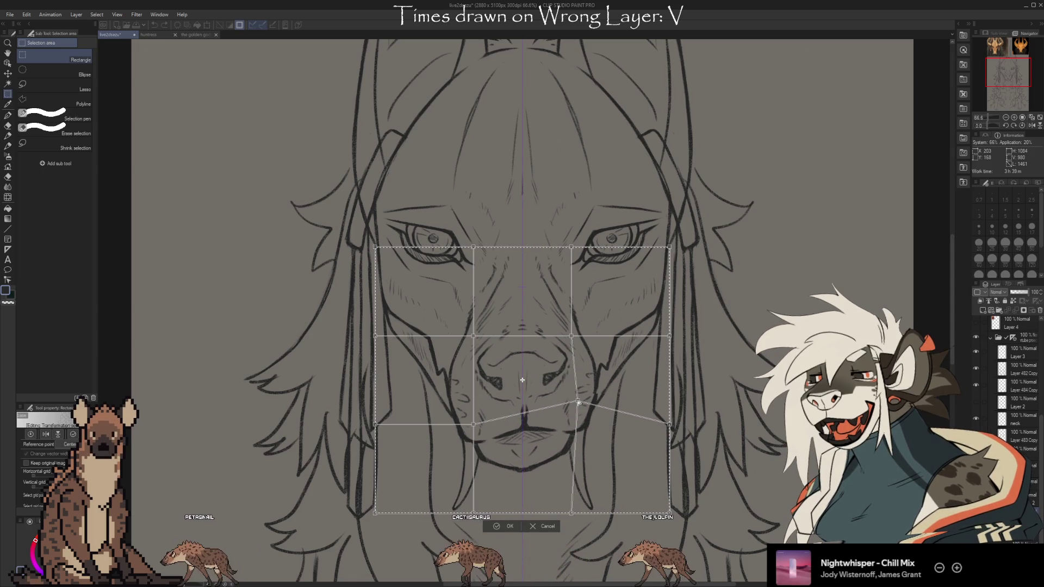
drag(578, 405, 579, 401)
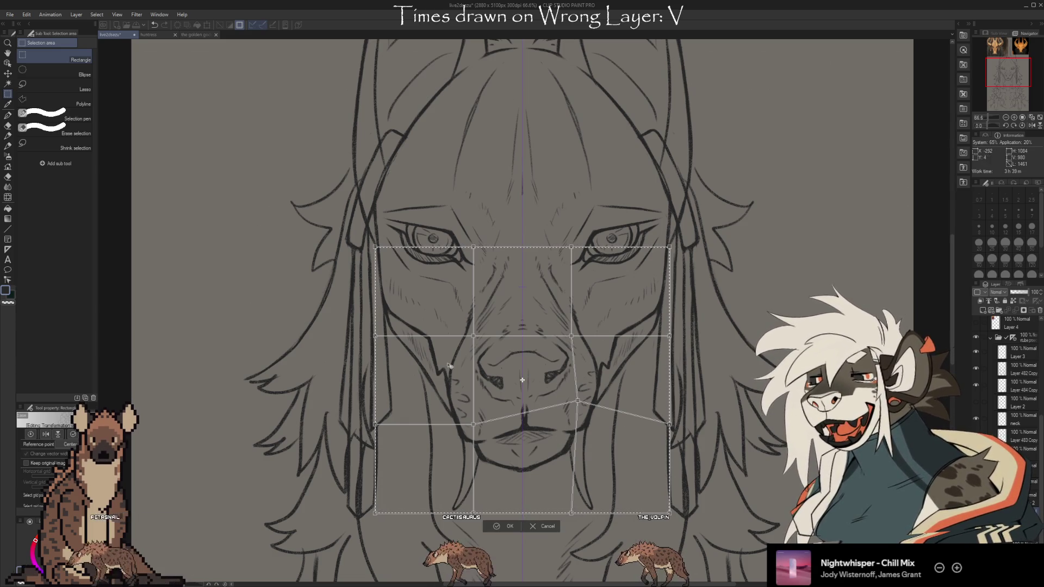
drag(577, 401, 576, 393)
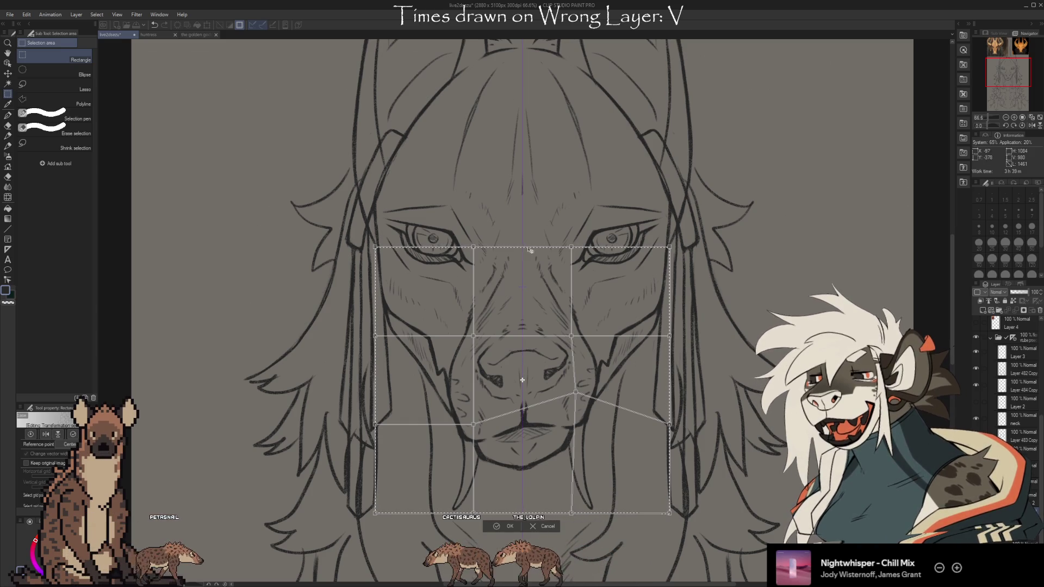
click(544, 526)
key(ctrl+d)
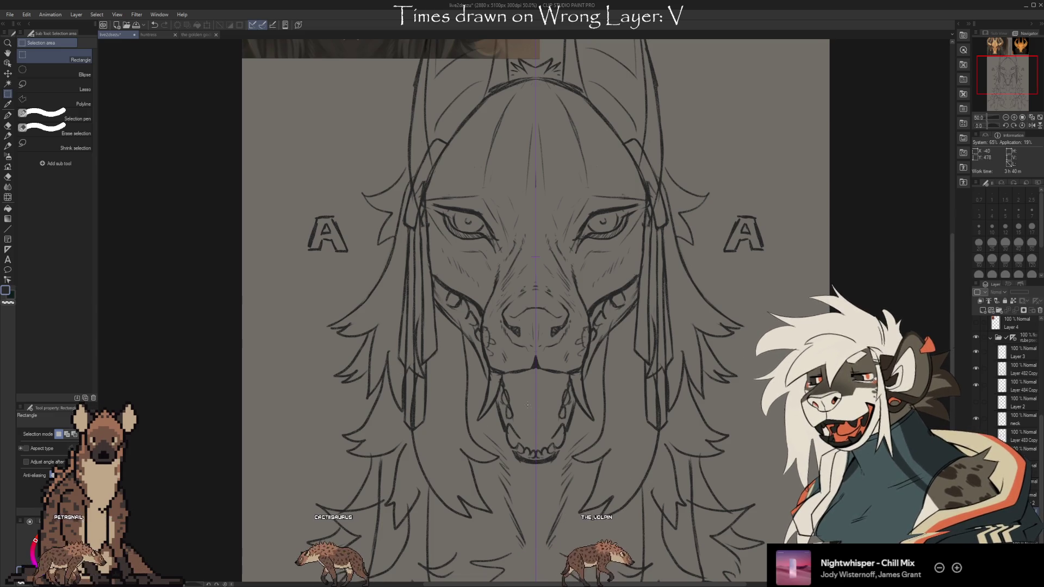
scroll(527, 405, up, 1)
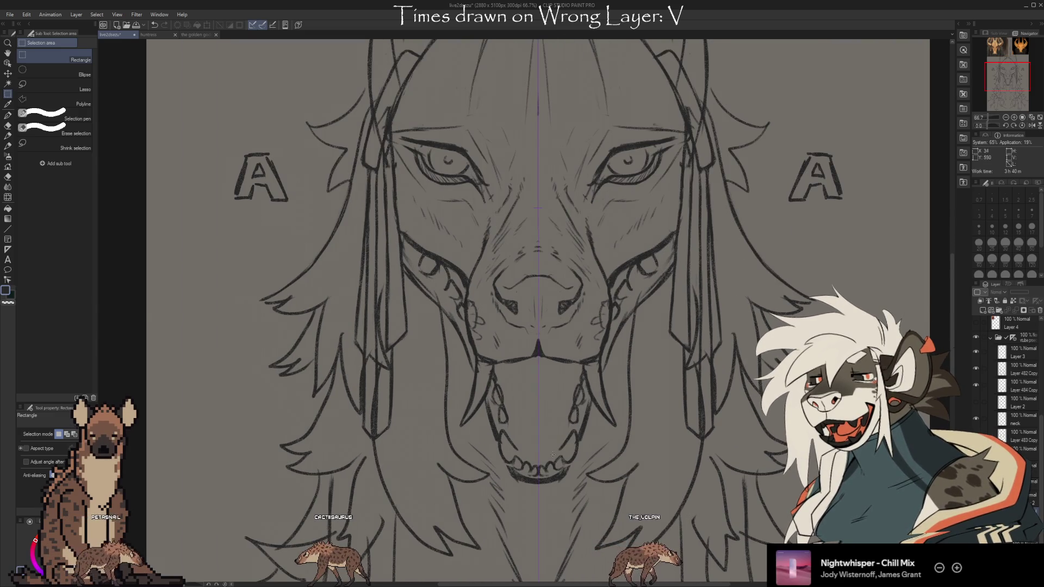
scroll(562, 478, down, 1)
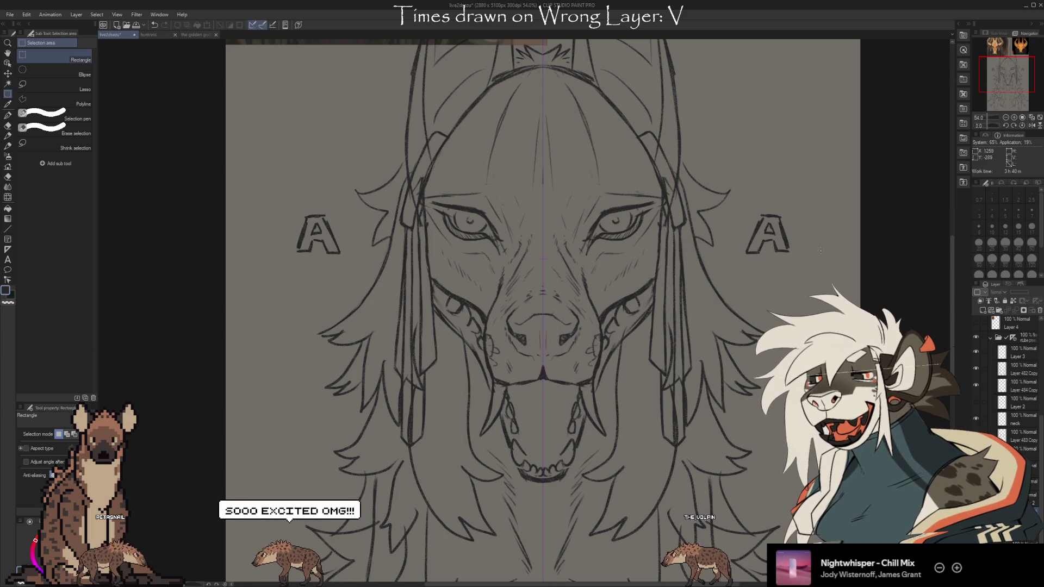
scroll(504, 344, down, 2)
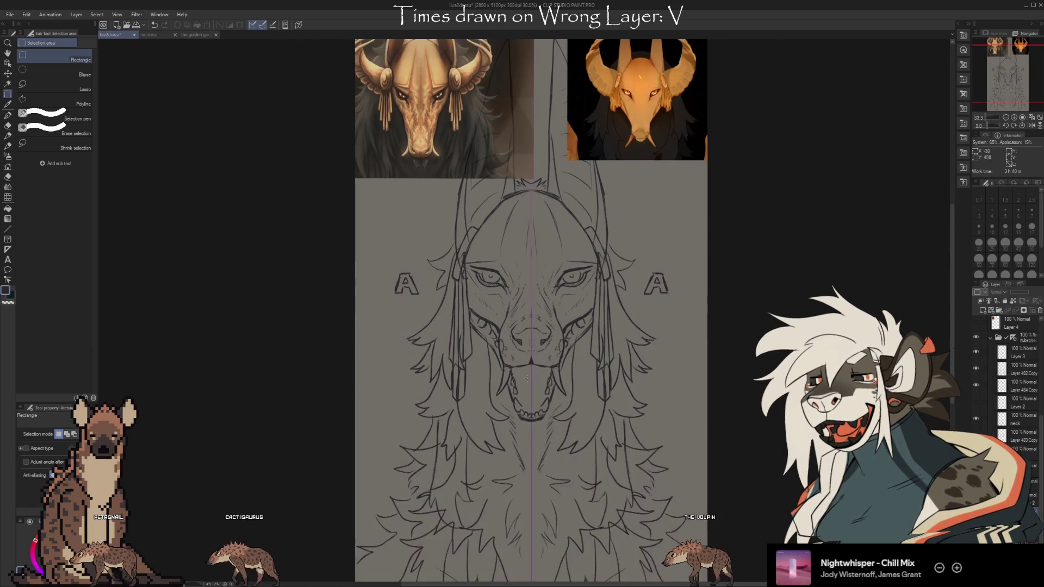
scroll(530, 65, down, 2)
scroll(540, 45, up, 1)
scroll(540, 45, up, 3)
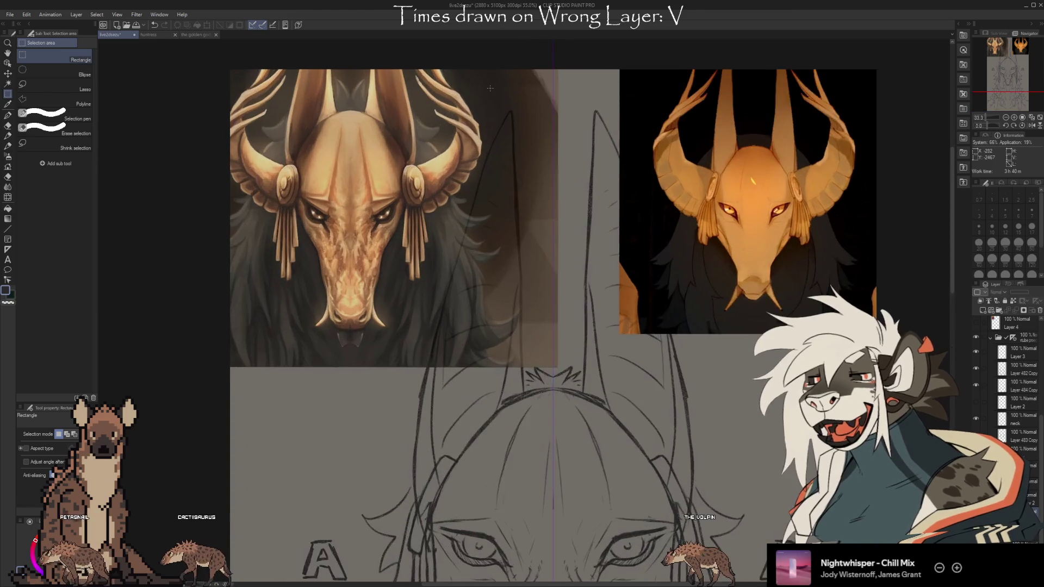
scroll(543, 74, down, 3)
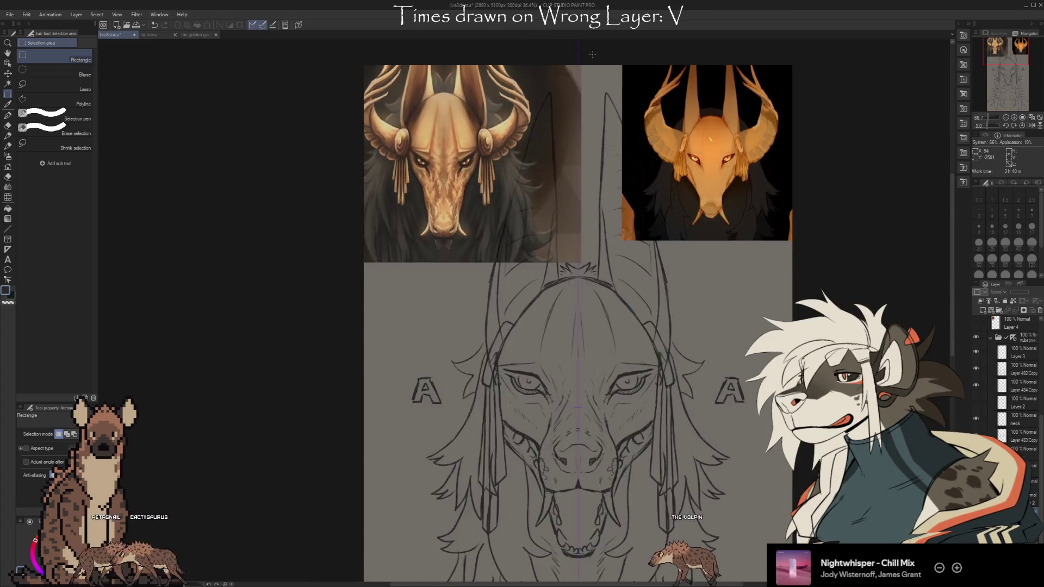
scroll(549, 108, down, 2)
scroll(566, 191, up, 3)
scroll(573, 224, up, 1)
scroll(571, 224, up, 1)
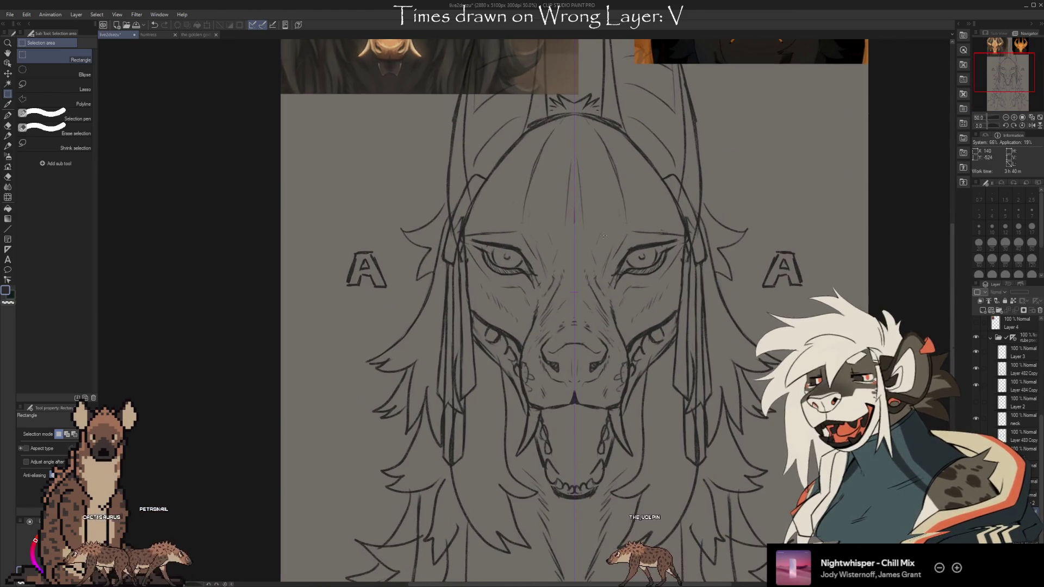
scroll(587, 229, up, 1)
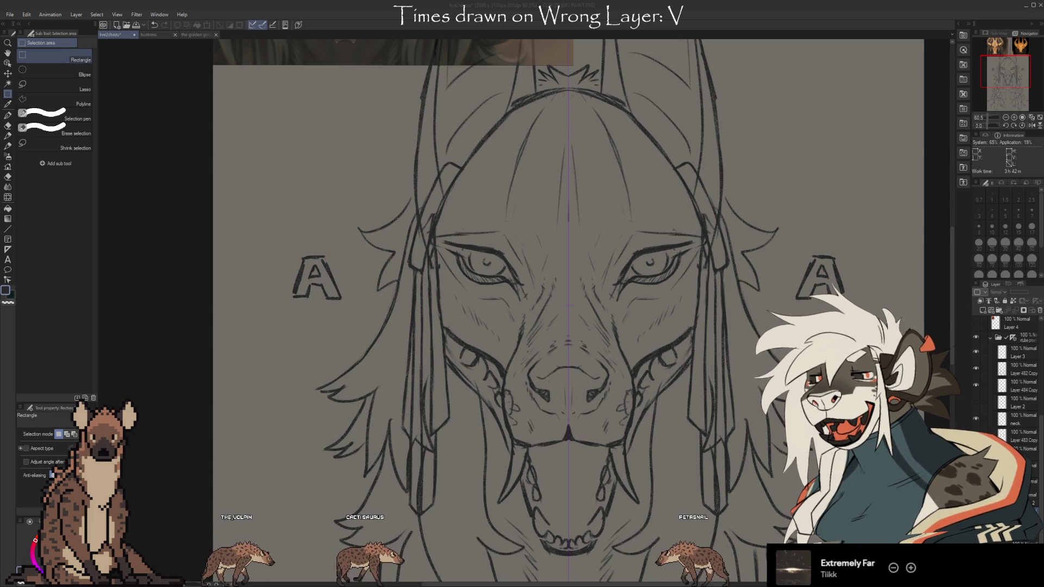
- Move the hqdefault reference layer to just below Layer 4
scroll(1011, 381, up, 3)
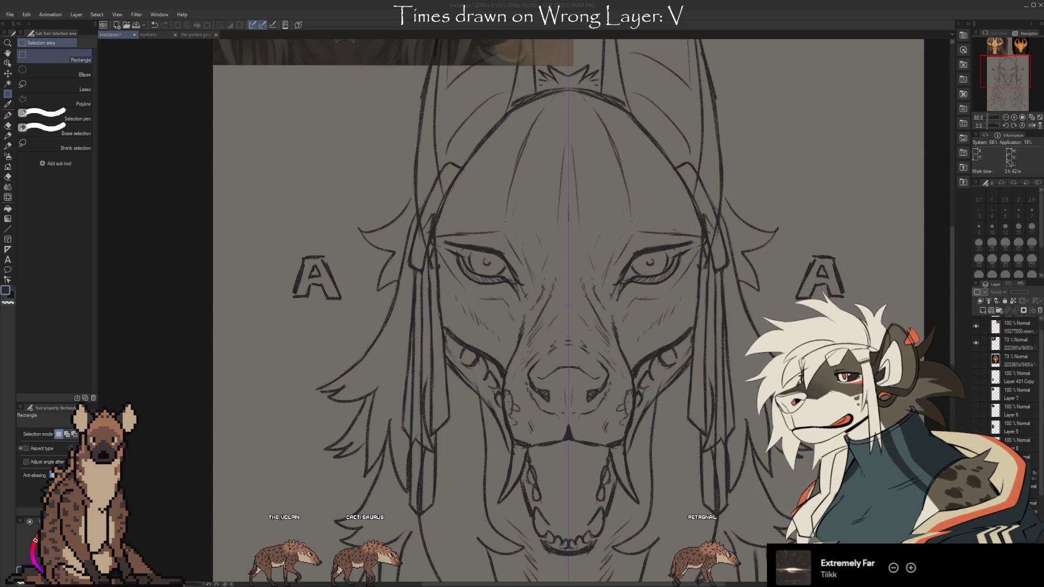
scroll(1011, 375, down, 1)
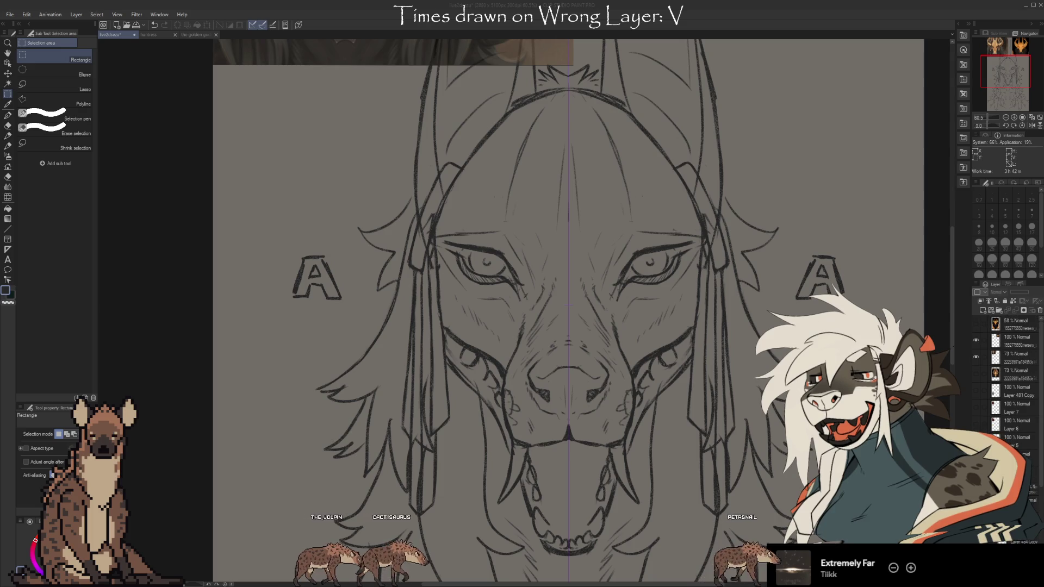
scroll(1011, 375, down, 2)
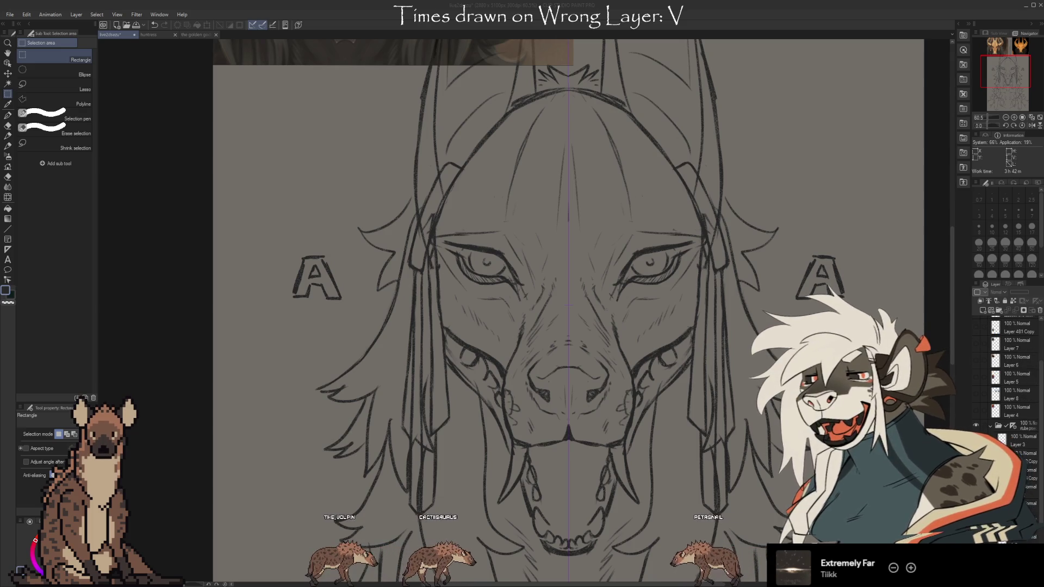
drag(1017, 327, 1011, 421)
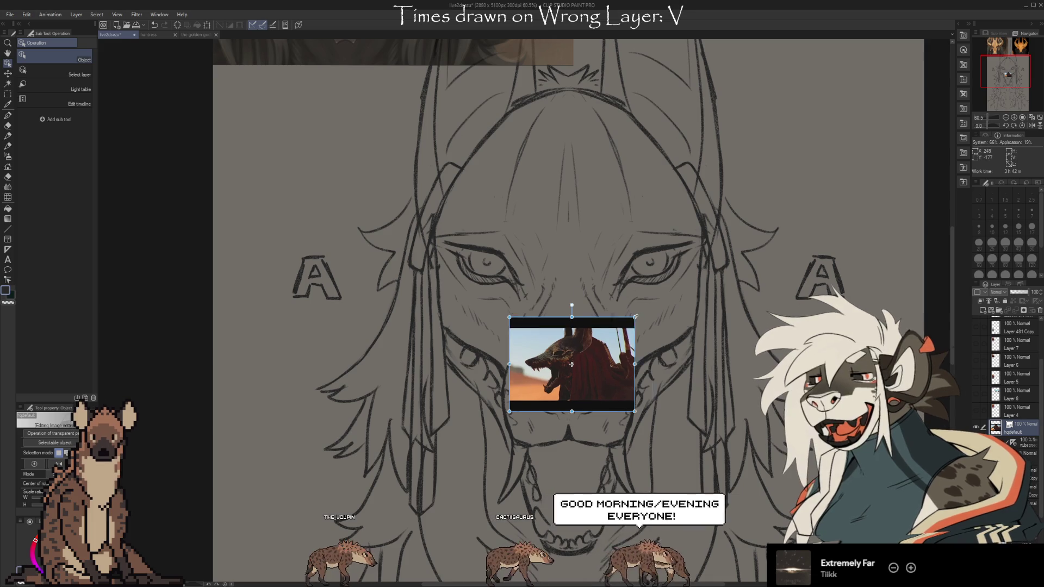
- Resize the jackal creature reference photo and place it beside the other references
drag(627, 323, 827, 173)
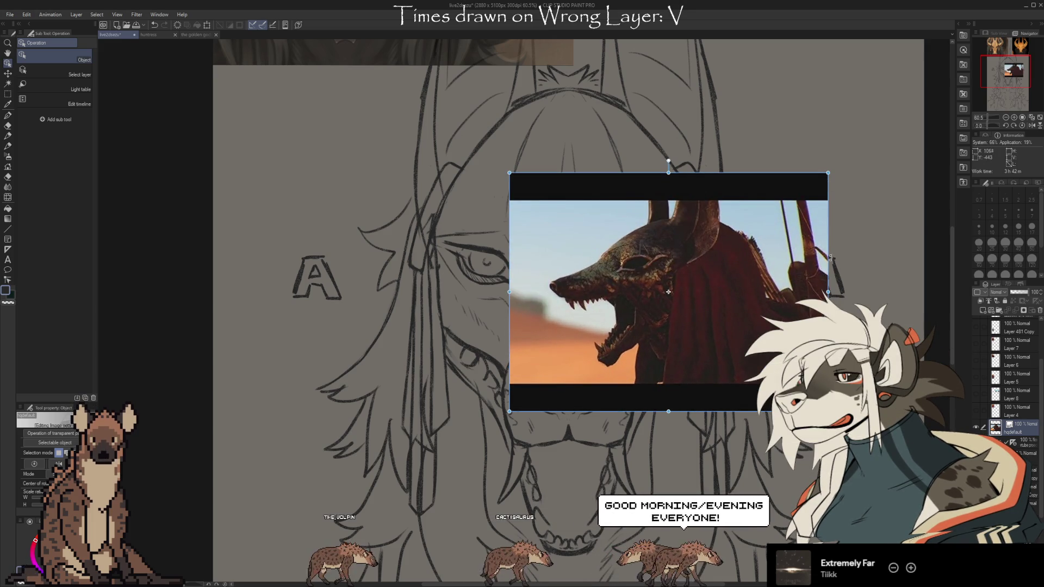
scroll(869, 230, up, 3)
drag(683, 461, 789, 305)
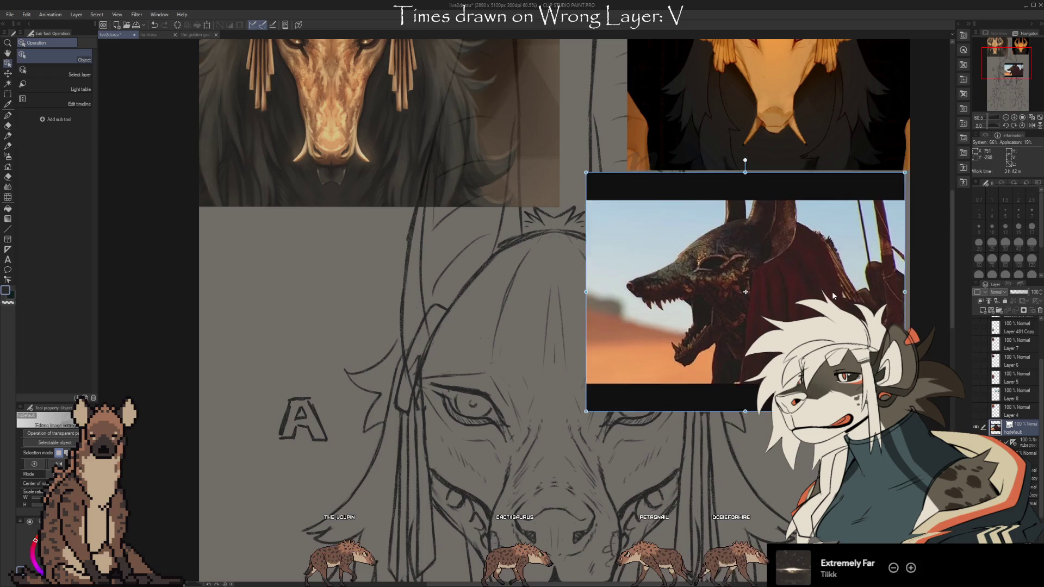
scroll(790, 308, down, 2)
drag(647, 281, 706, 281)
drag(795, 285, 787, 292)
scroll(787, 292, up, 7)
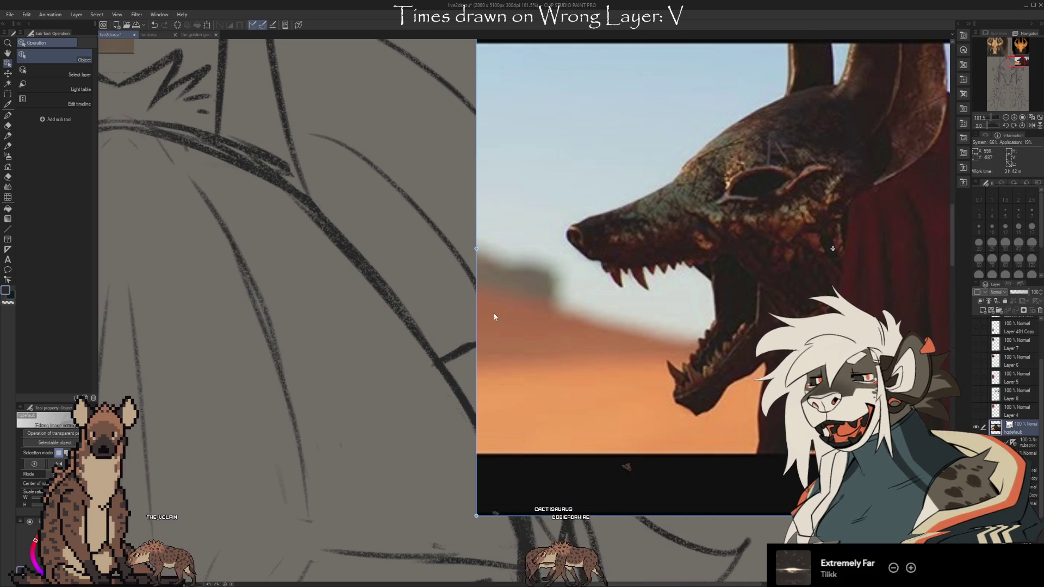
scroll(530, 305, down, 3)
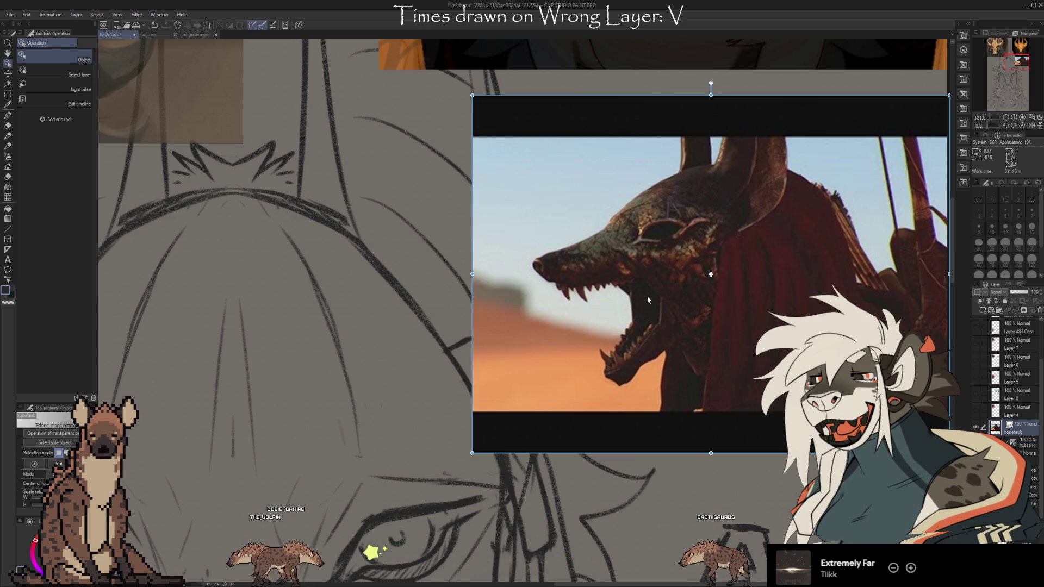
scroll(650, 286, down, 1)
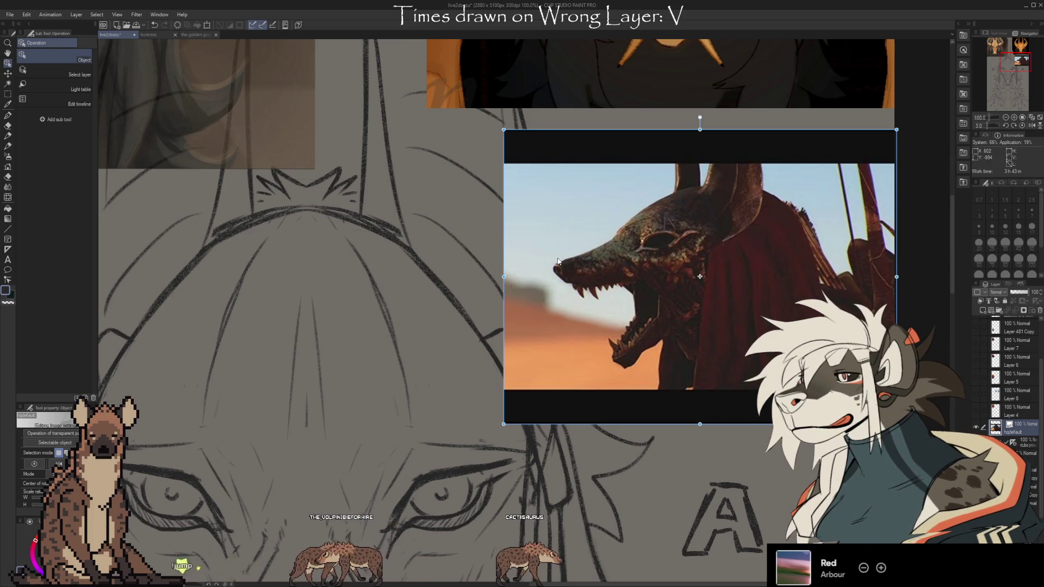
scroll(704, 287, down, 2)
scroll(739, 139, down, 1)
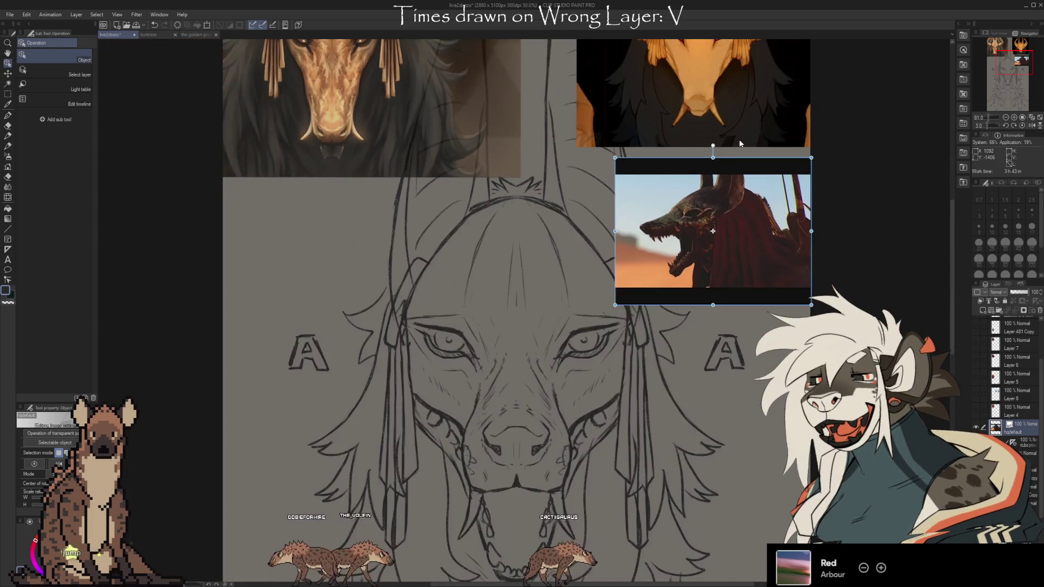
- Hide the wolf reference photo and zoom to 110% on the golden reference, centred
scroll(681, 282, down, 2)
scroll(680, 282, up, 1)
click(976, 427)
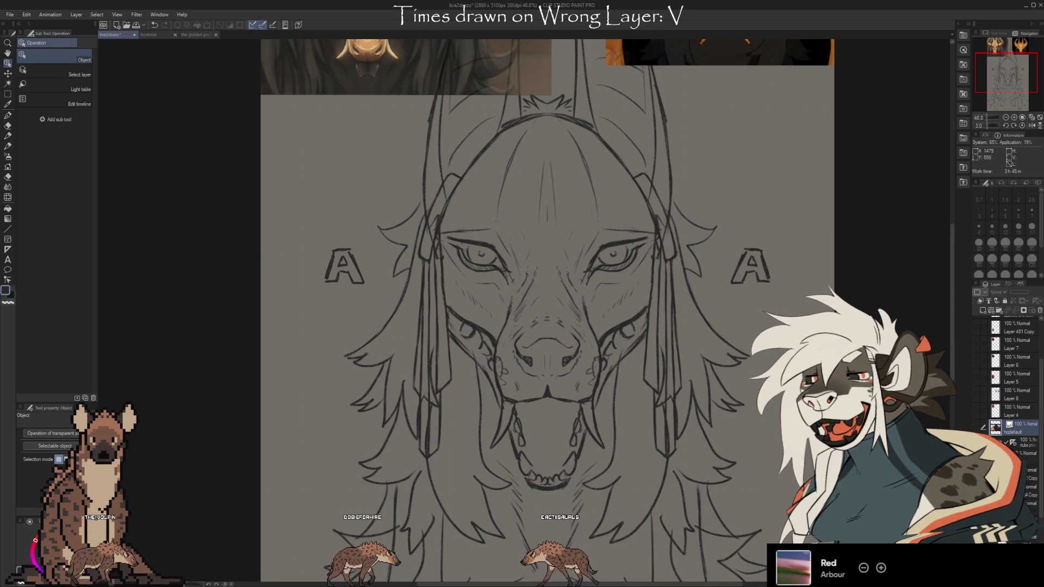
scroll(846, 571, up, 1)
scroll(782, 483, down, 2)
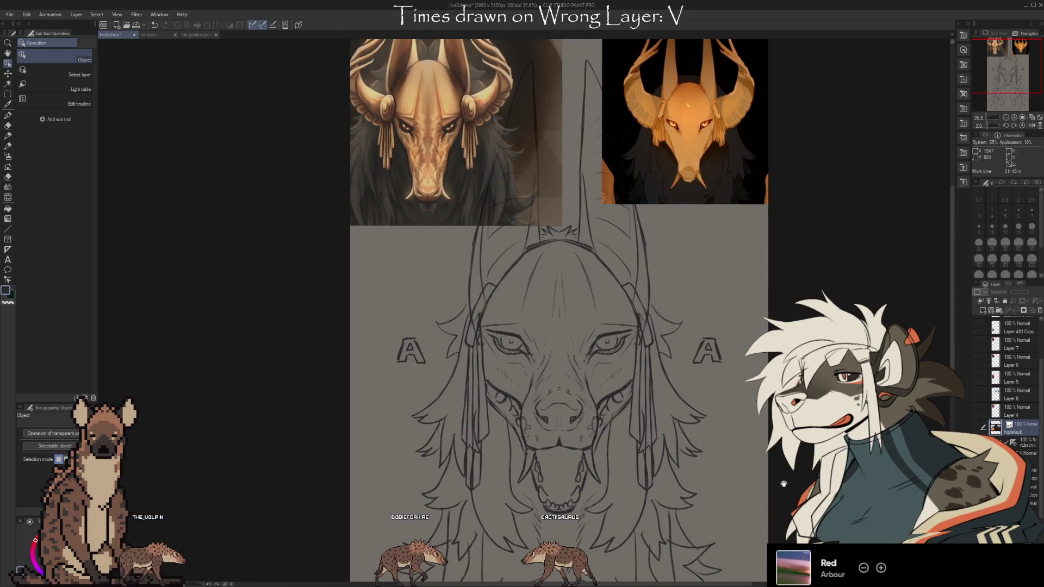
scroll(783, 484, down, 1)
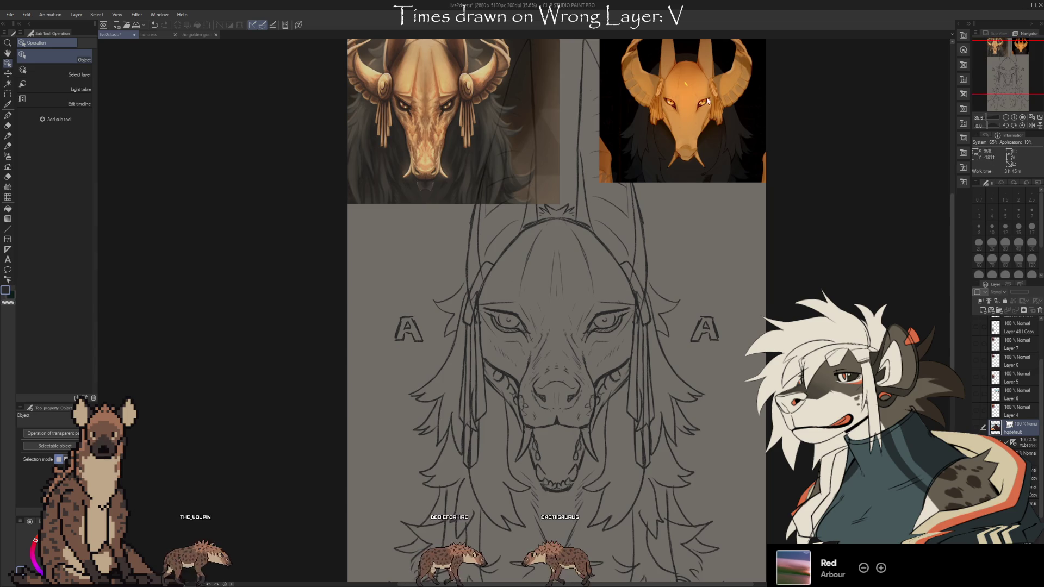
scroll(680, 70, up, 2)
scroll(716, 99, up, 3)
scroll(717, 99, up, 1)
drag(801, 329, 671, 354)
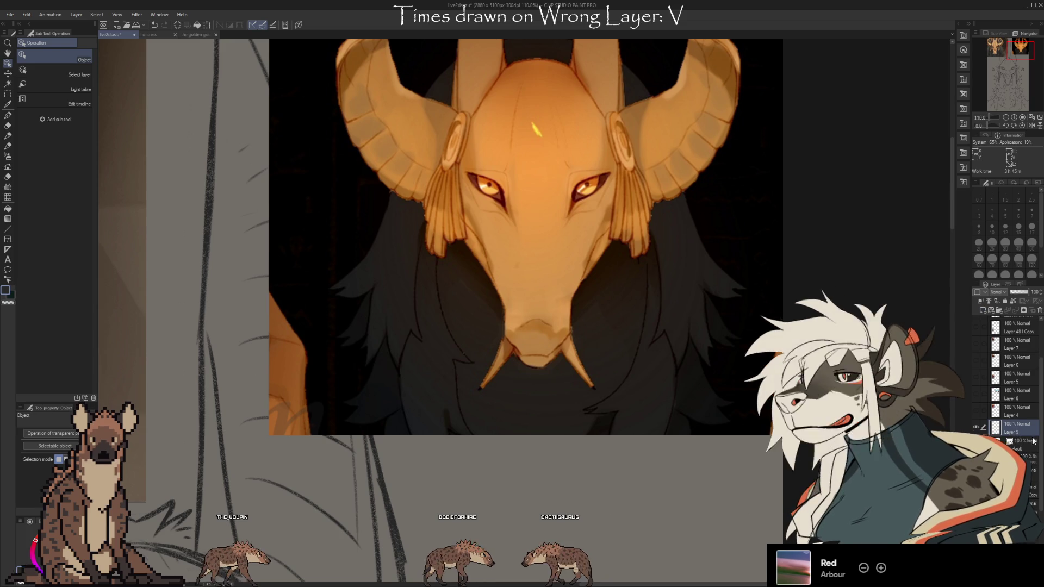
- Move Layer 9 below the 58% reference layer and select the layer above it
scroll(1016, 441, up, 3)
drag(1008, 337, 1008, 333)
click(1012, 357)
- Draw a trial dark brush stroke along the reference's snout, then undo it
key(b)
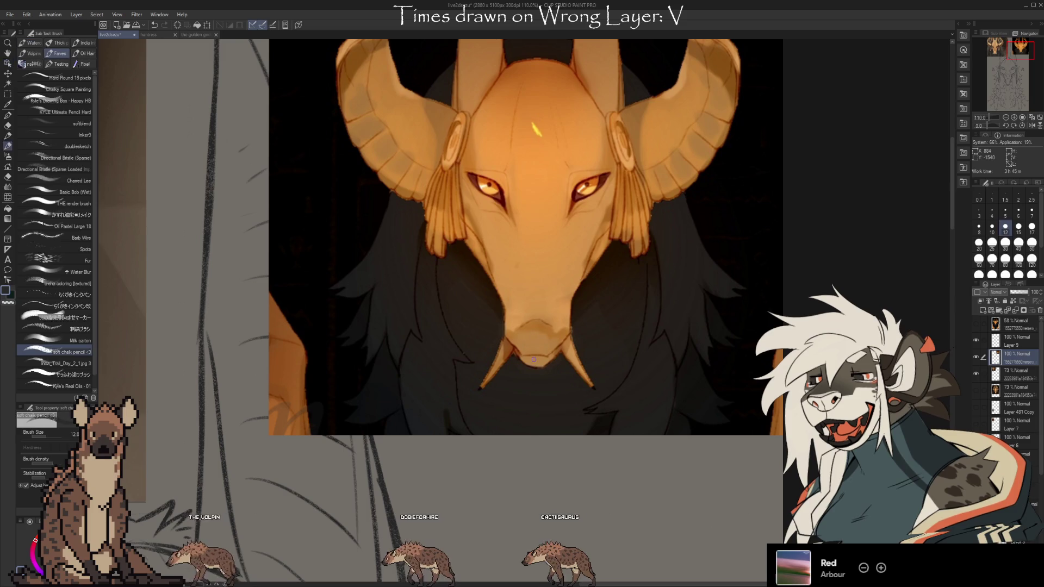
drag(523, 355, 569, 330)
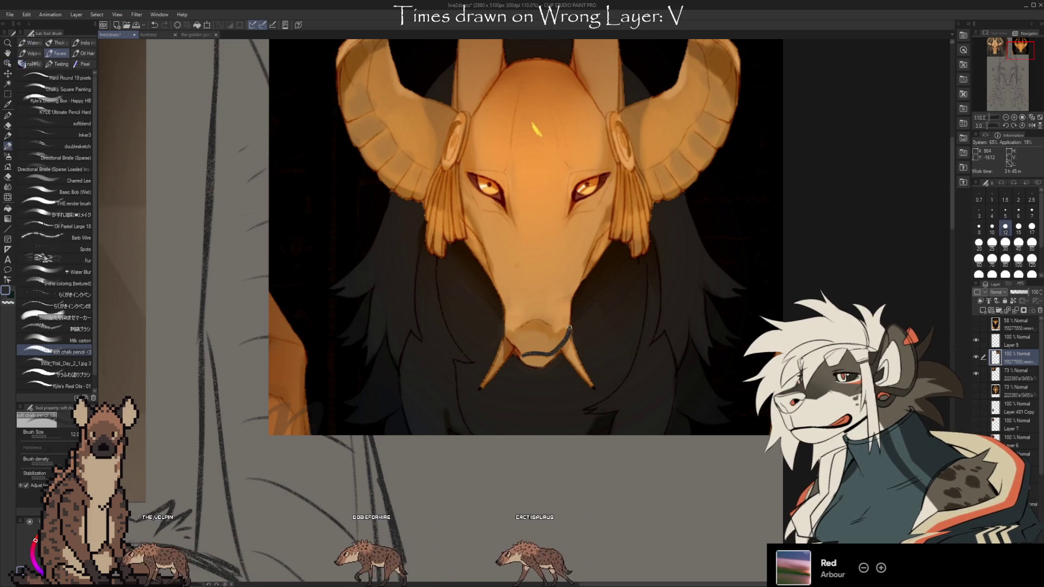
drag(580, 281, 634, 179)
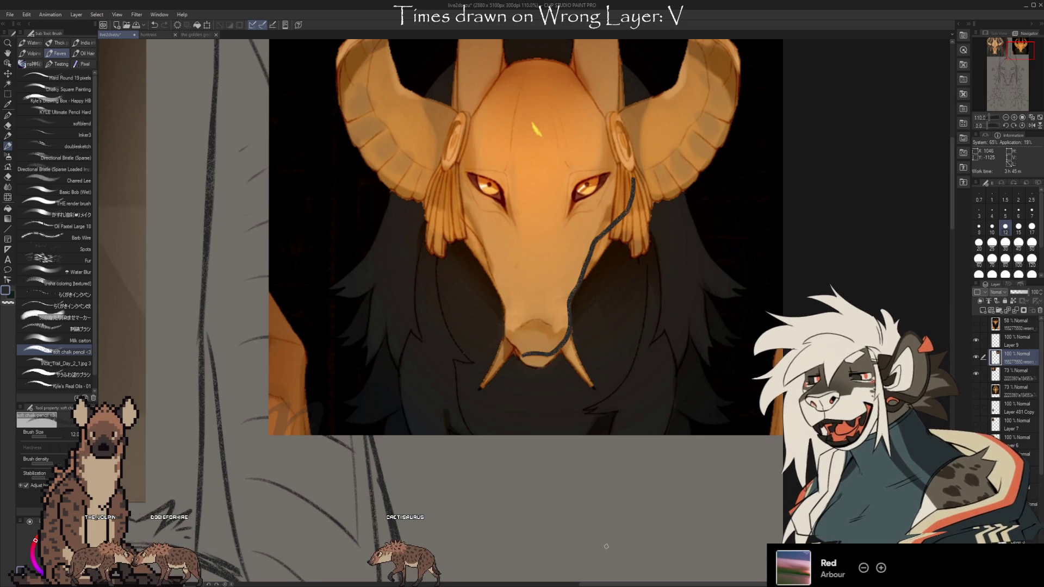
key(ctrl+z)
scroll(606, 546, down, 5)
scroll(560, 477, up, 3)
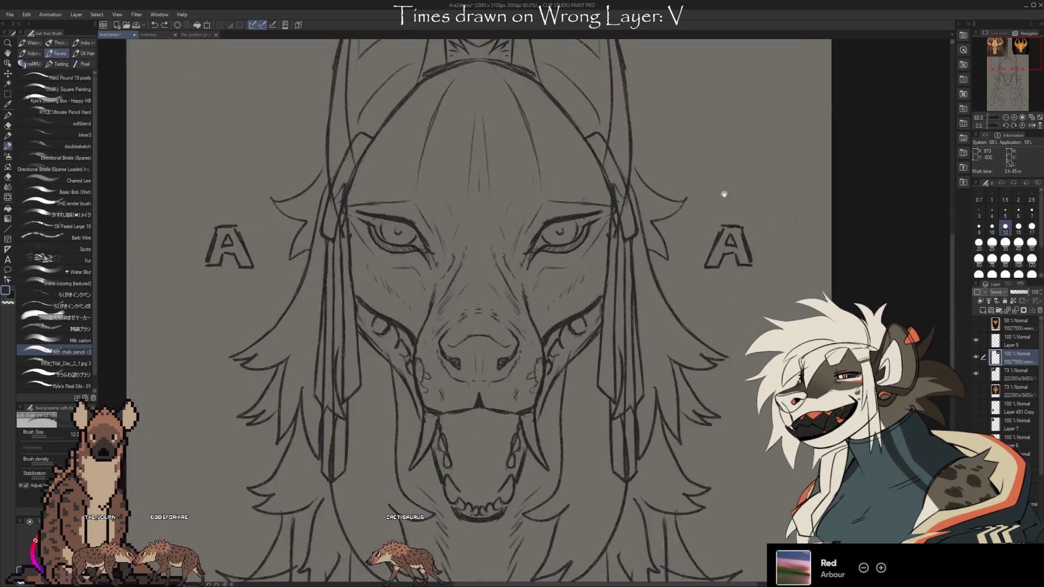
- Recentre the jackal sketch and switch to the Kneaded eraser at size 25
scroll(560, 476, up, 2)
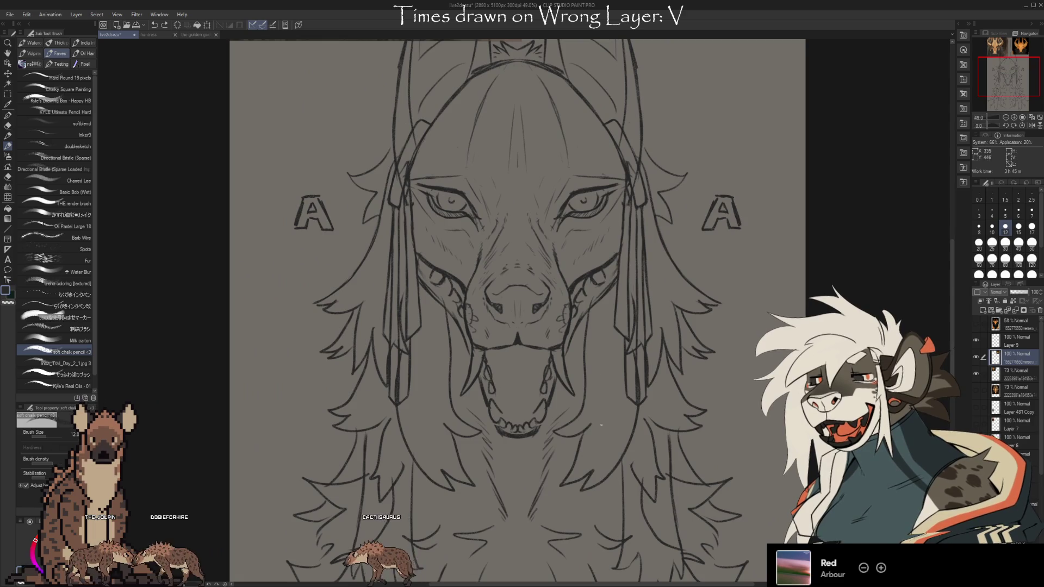
scroll(658, 531, up, 2)
scroll(641, 544, down, 1)
scroll(625, 560, up, 1)
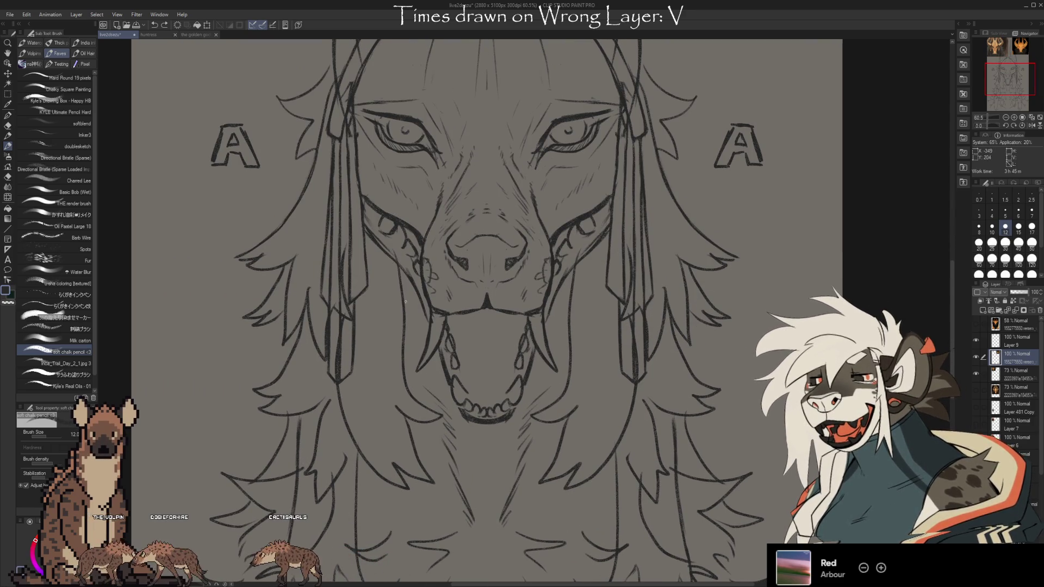
scroll(602, 414, down, 2)
scroll(598, 434, down, 1)
scroll(587, 443, down, 1)
scroll(566, 453, down, 1)
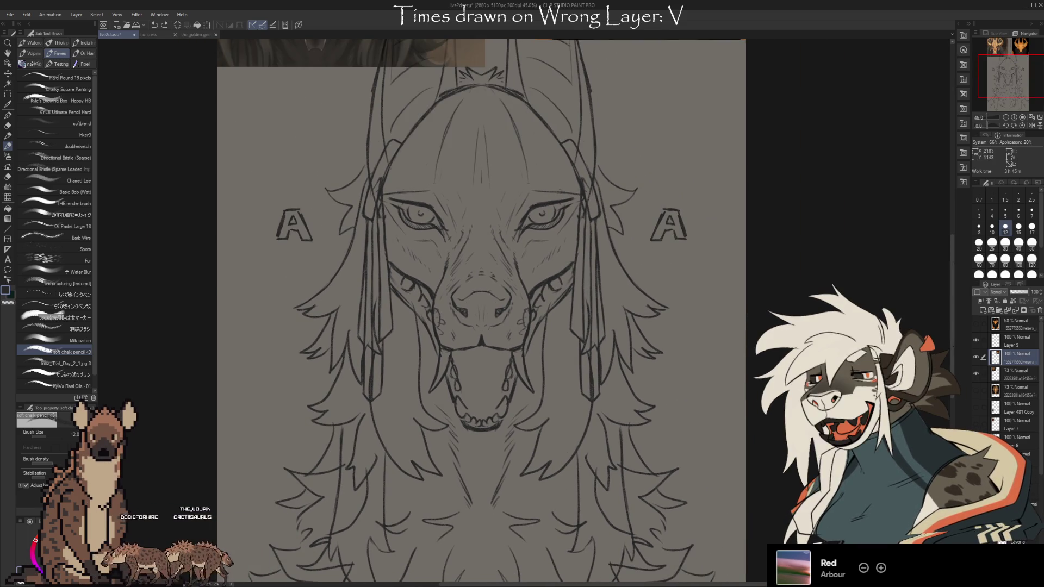
drag(763, 502, 798, 478)
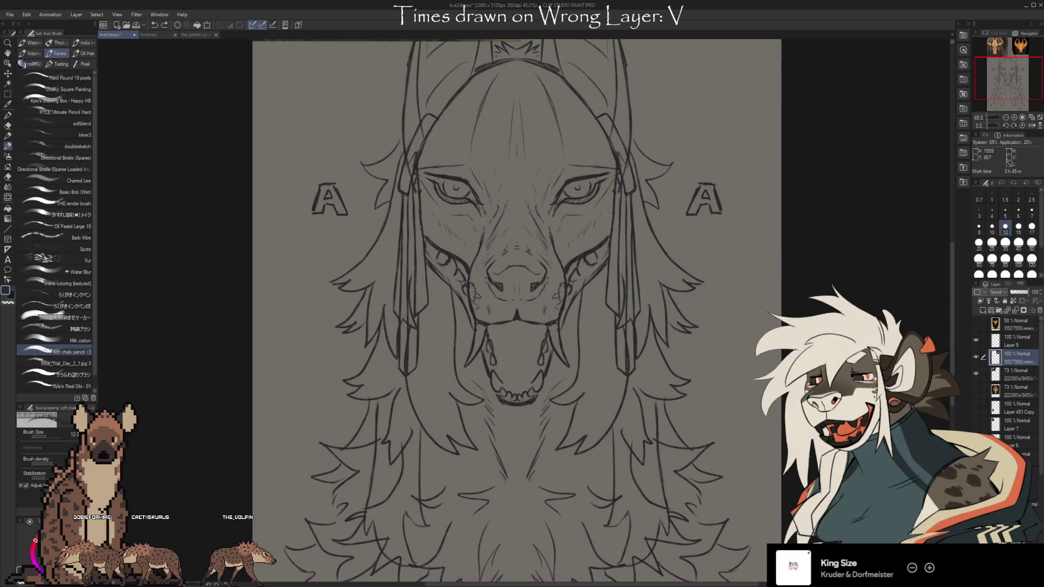
scroll(1039, 472, down, 5)
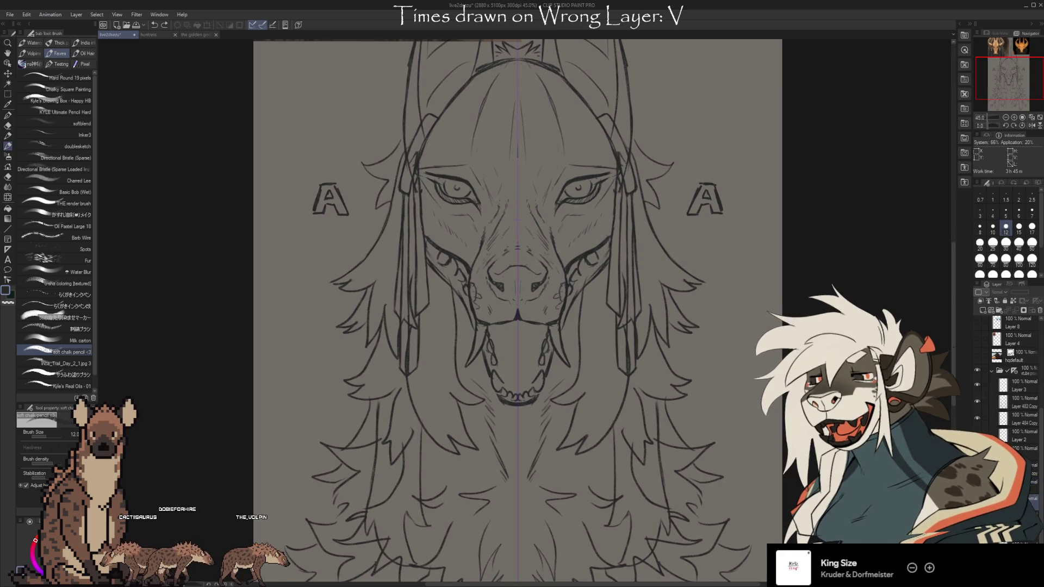
key(e)
key(bracketright)
key(bracketright)
key(bracketright)
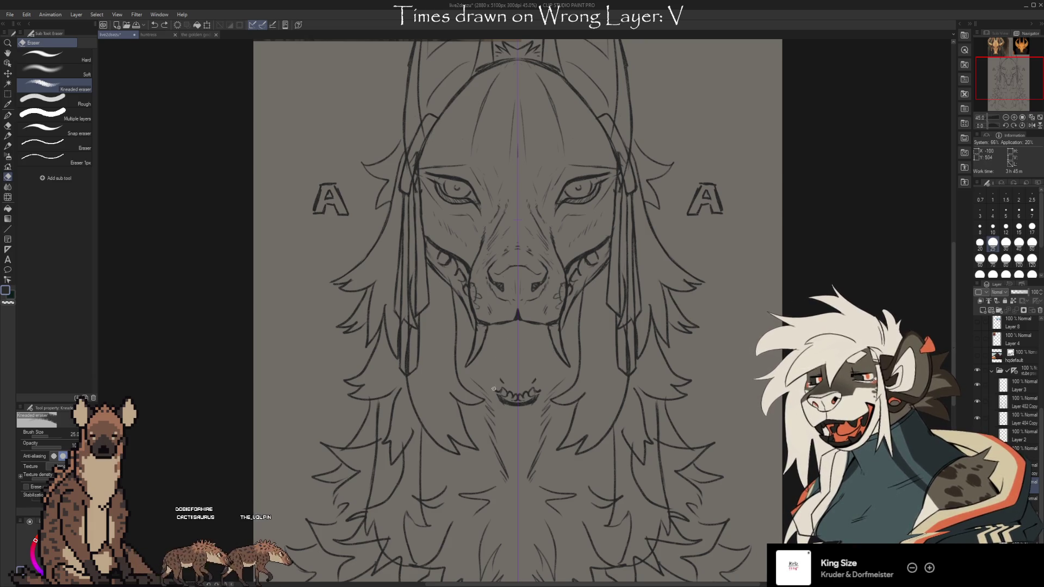
- Erase the lower jaw, fade the face sketch layer to 21% opacity, then restore the chin lines
drag(497, 391, 511, 390)
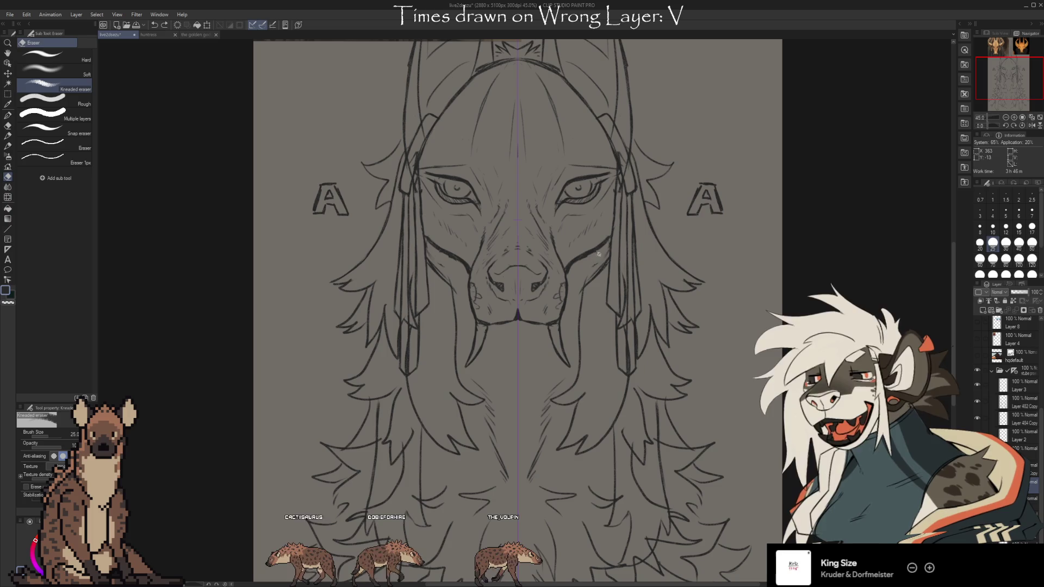
mouse_move(1028, 292)
mouse_down()
mouse_move(1015, 292)
mouse_move(1030, 292)
mouse_up()
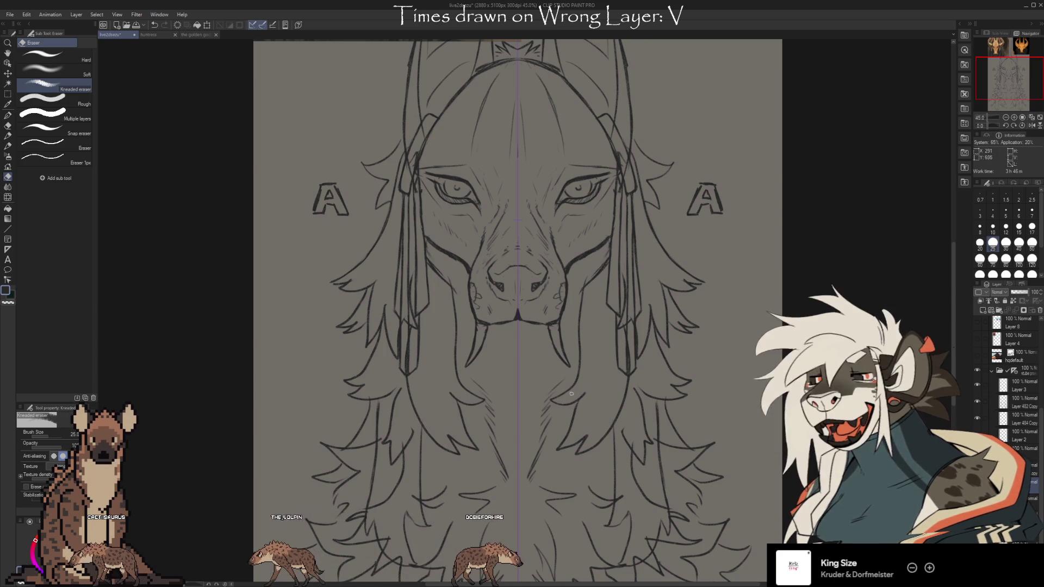
scroll(541, 328, up, 3)
scroll(541, 328, up, 3)
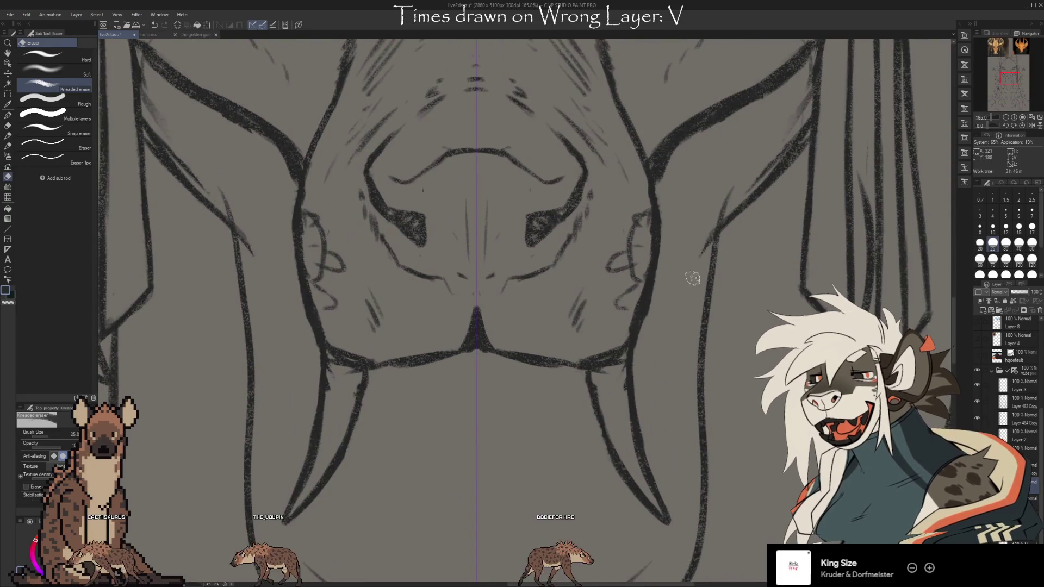
scroll(612, 370, down, 3)
scroll(612, 370, down, 2)
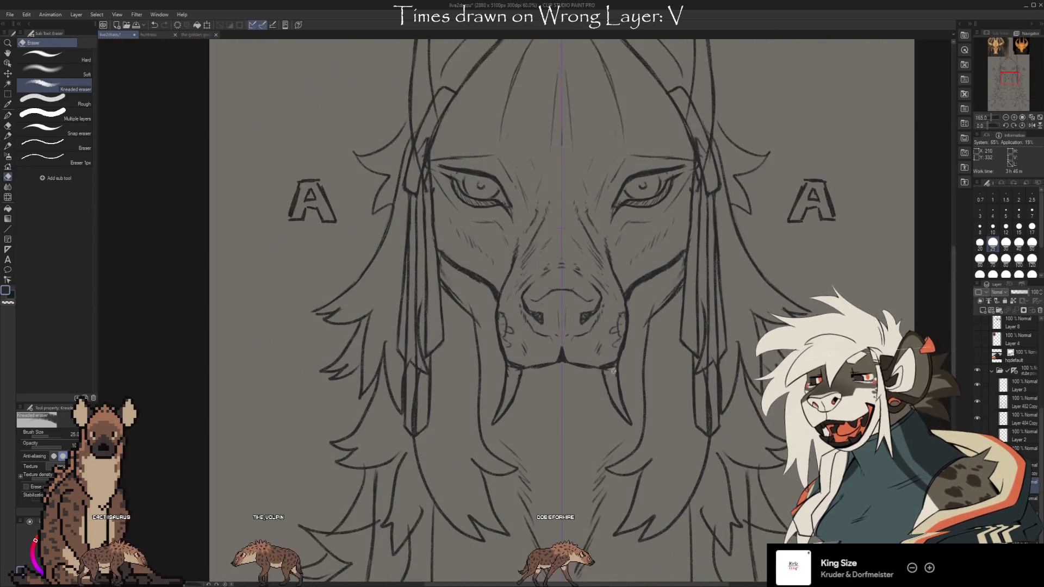
scroll(681, 448, down, 1)
scroll(707, 446, down, 1)
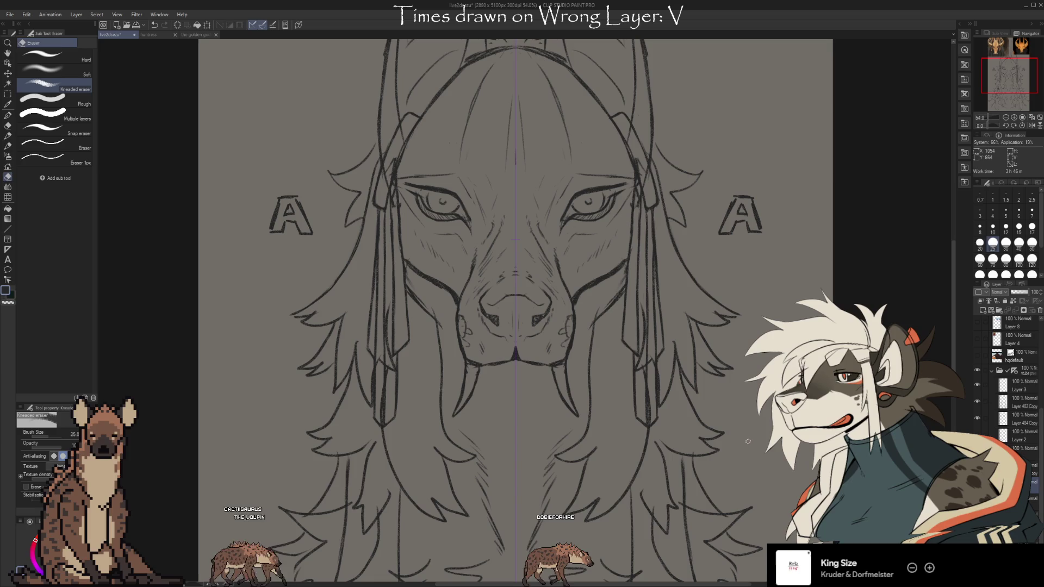
mouse_move(803, 233)
mouse_down()
mouse_move(714, 537)
mouse_move(701, 230)
mouse_up()
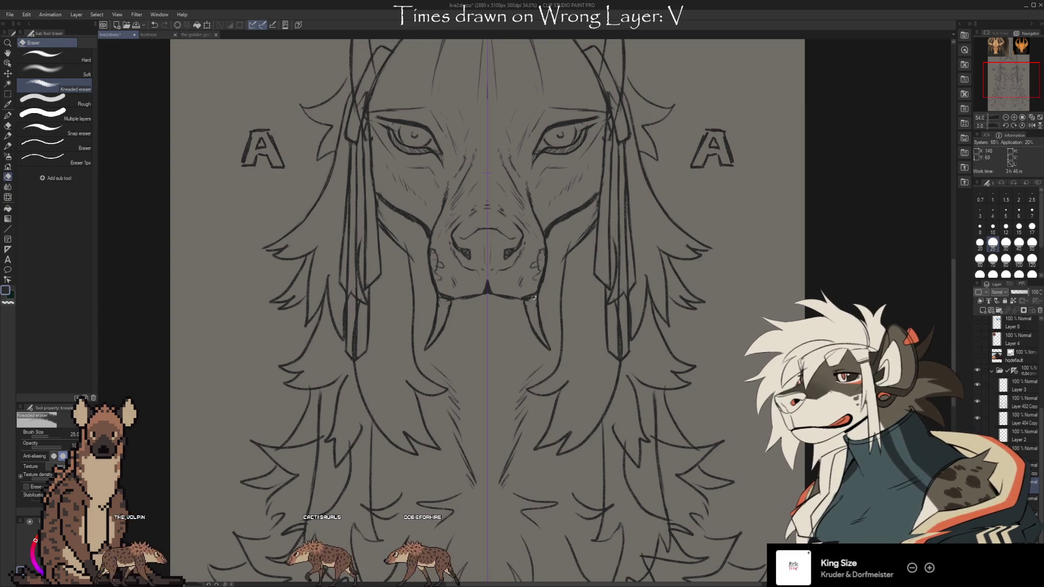
scroll(1011, 381, down, 1)
scroll(1012, 380, down, 1)
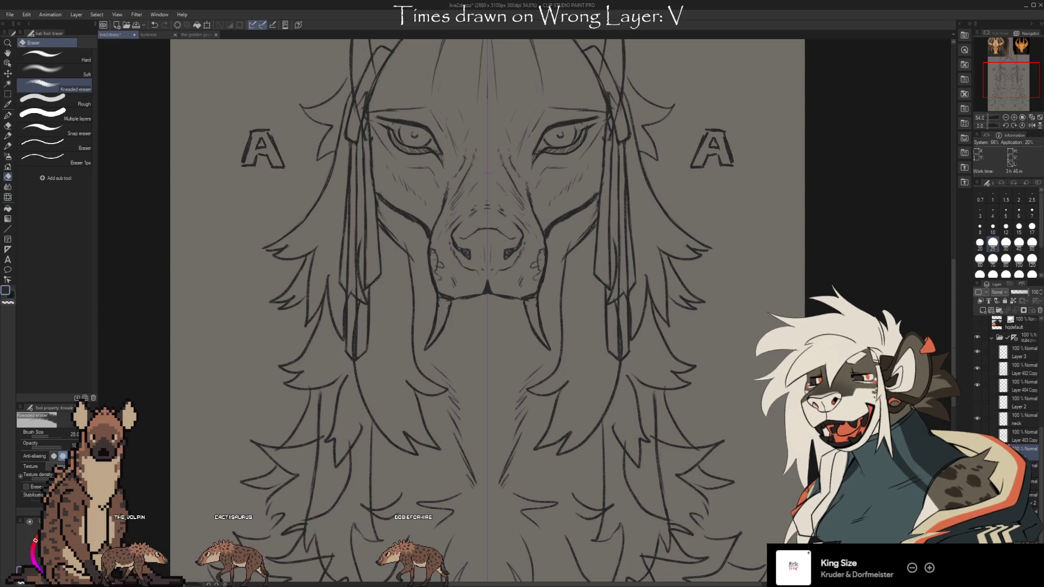
key(ctrl+z)
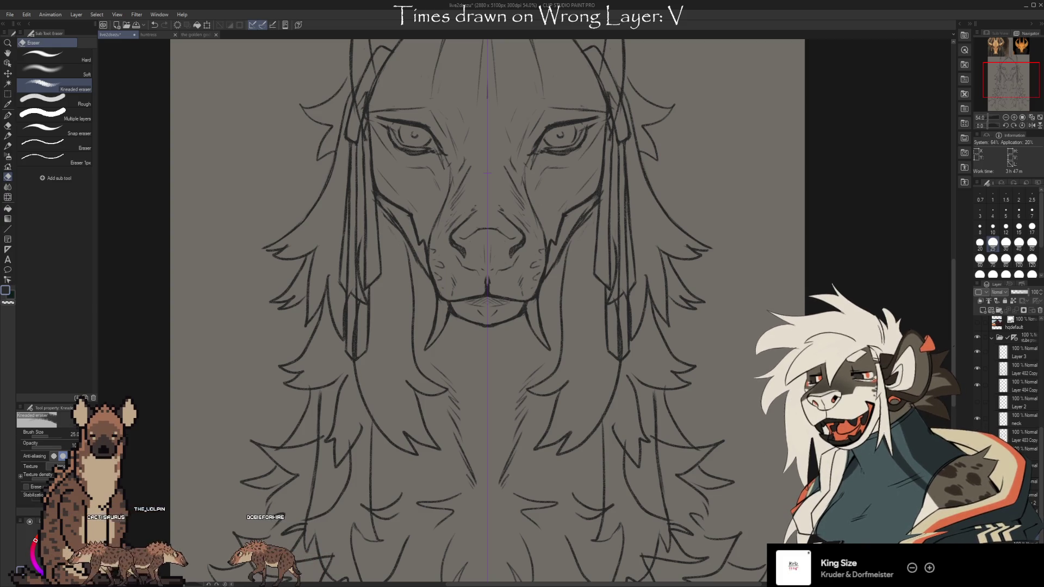
- Create a new raster layer and make the project folder layer the target
key(ctrl+shift+n)
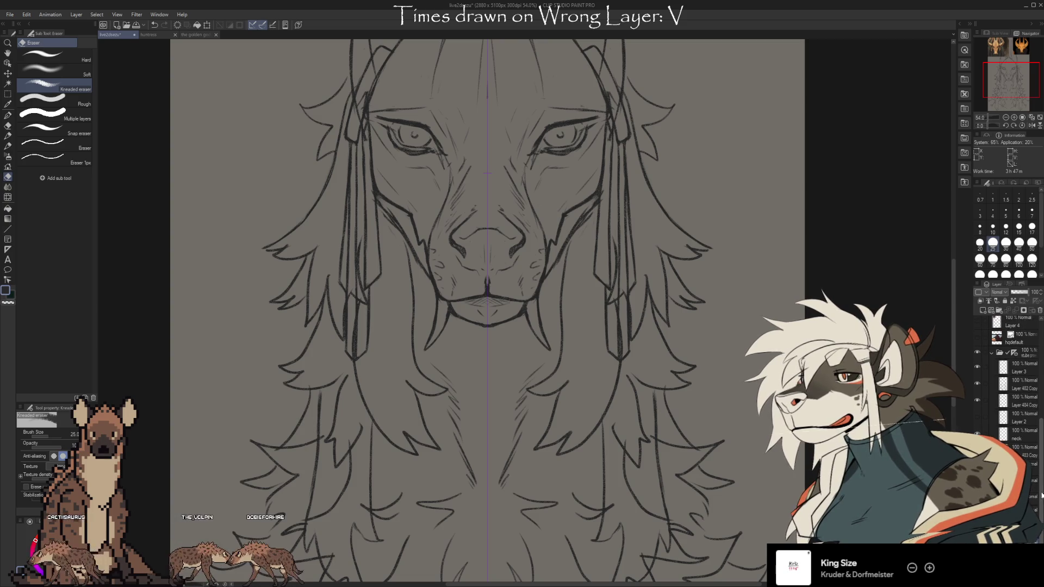
click(1014, 354)
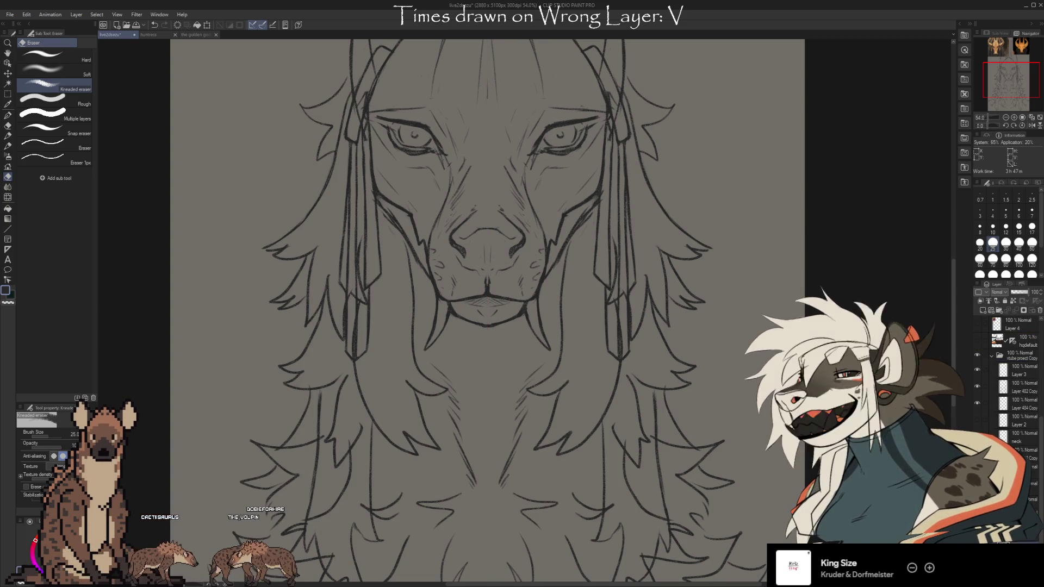
scroll(1011, 381, down, 1)
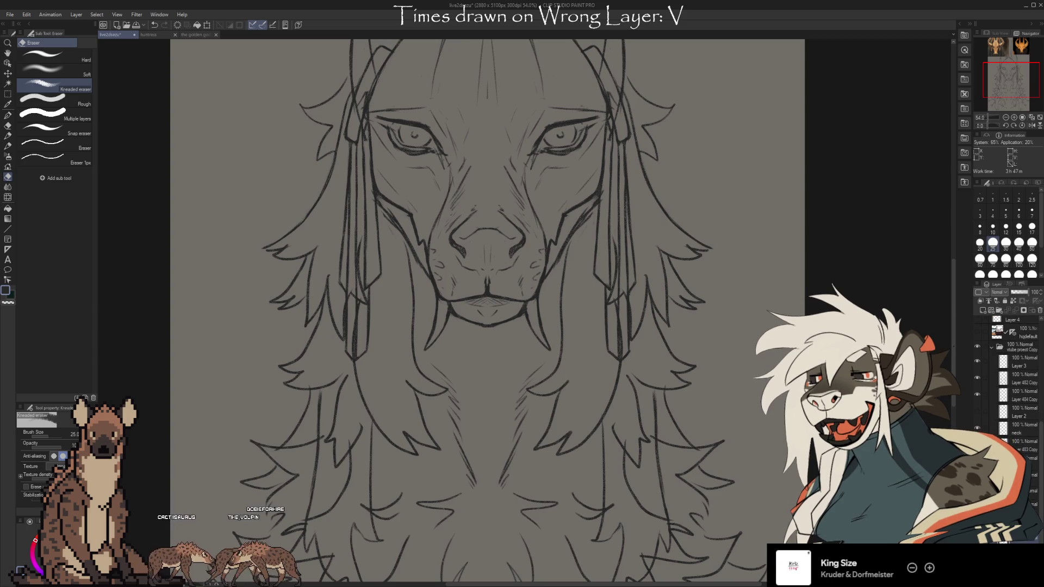
- Lasso the right fang and muzzle lines on the project folder layer and transform them
click(8, 95)
click(55, 86)
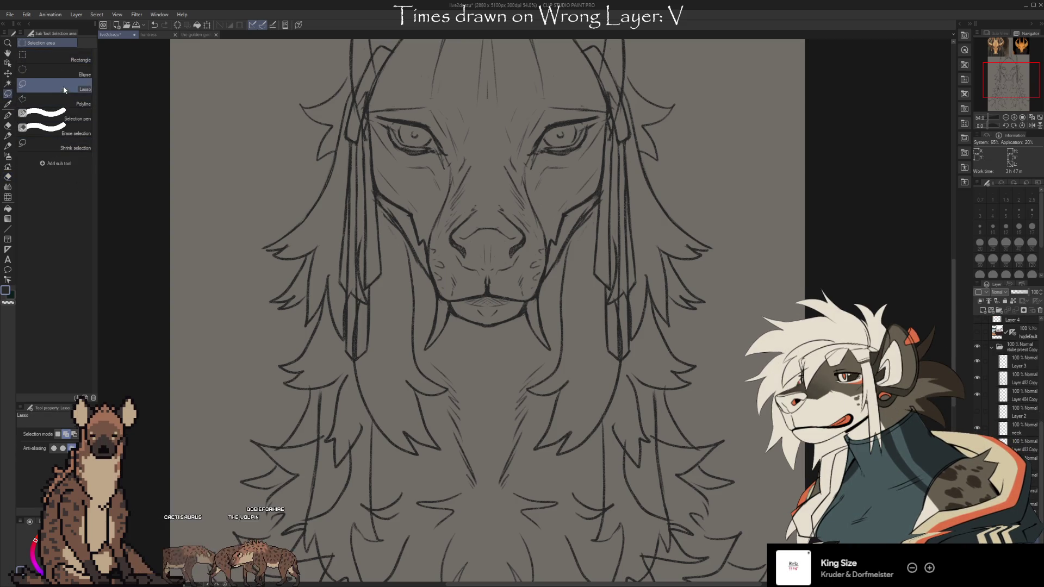
click(1018, 337)
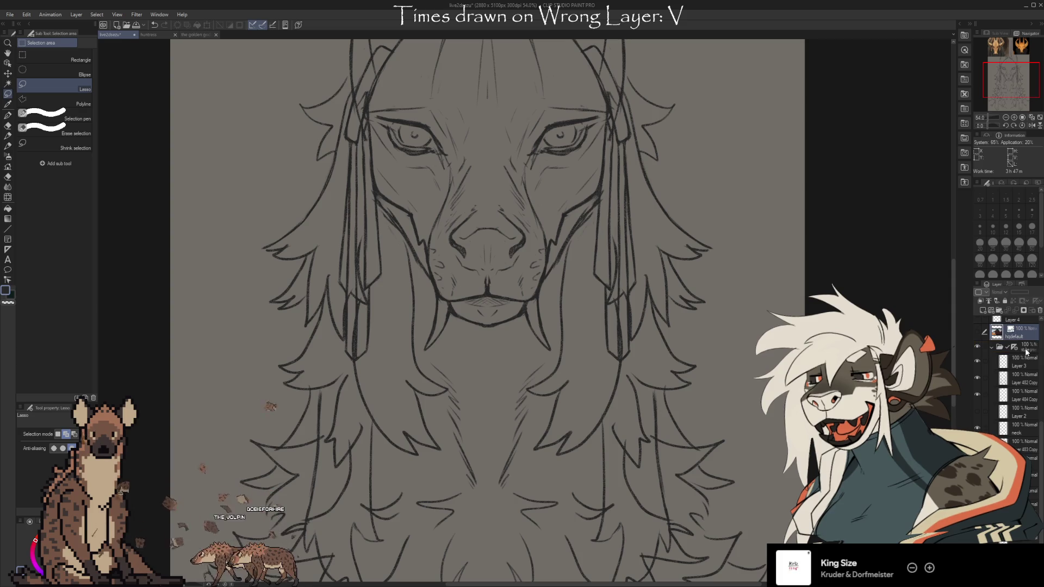
mouse_move(556, 344)
mouse_down()
mouse_move(526, 325)
mouse_move(545, 294)
mouse_up()
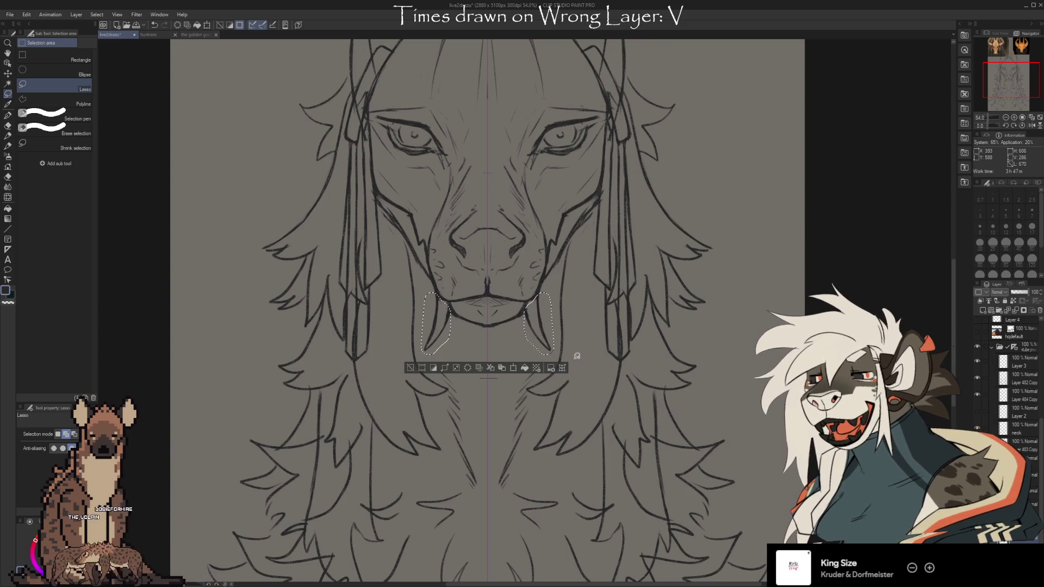
click(1013, 348)
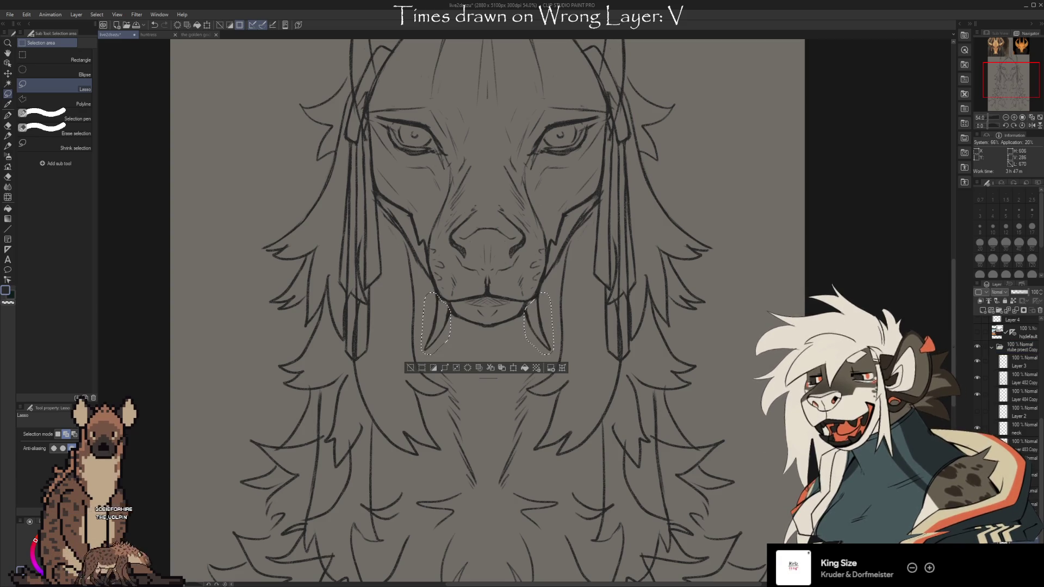
click(410, 368)
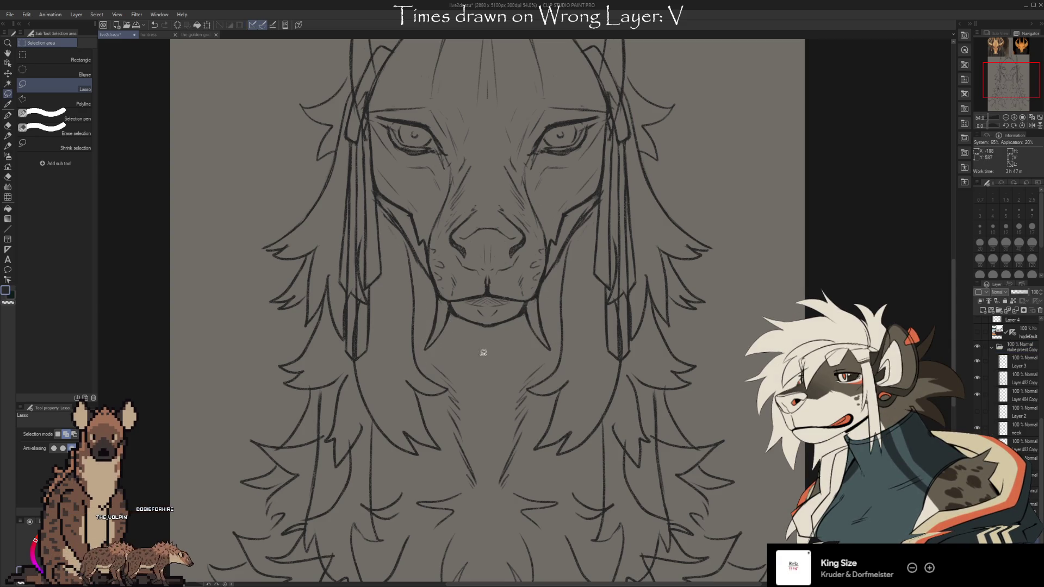
drag(579, 336, 573, 351)
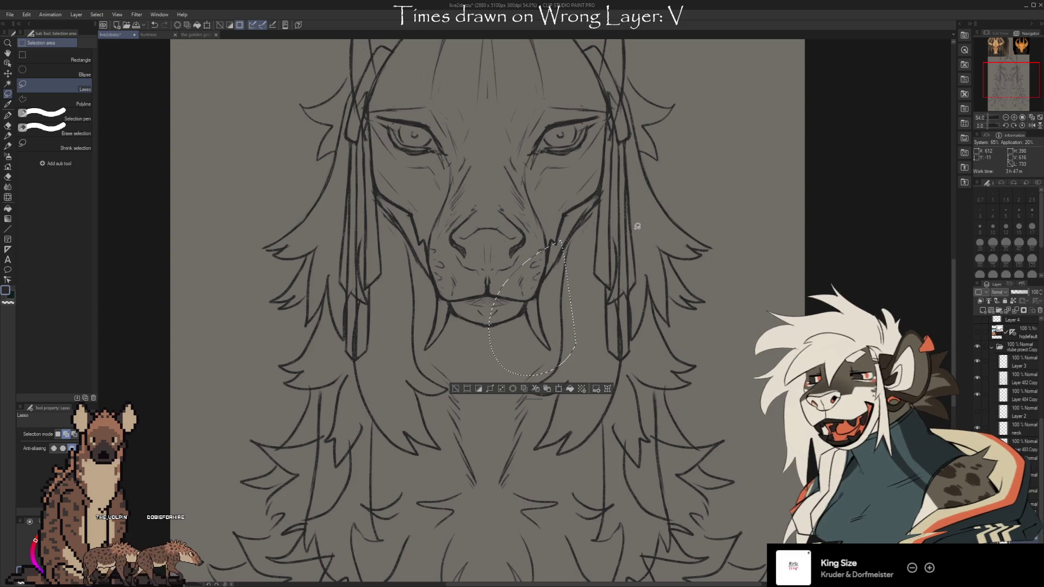
key(ctrl+t)
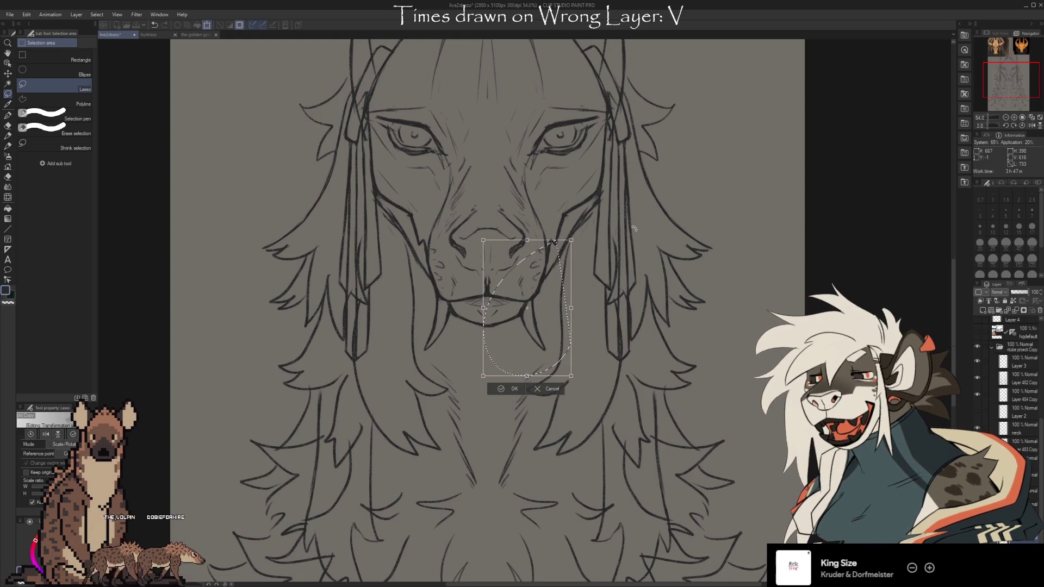
click(506, 389)
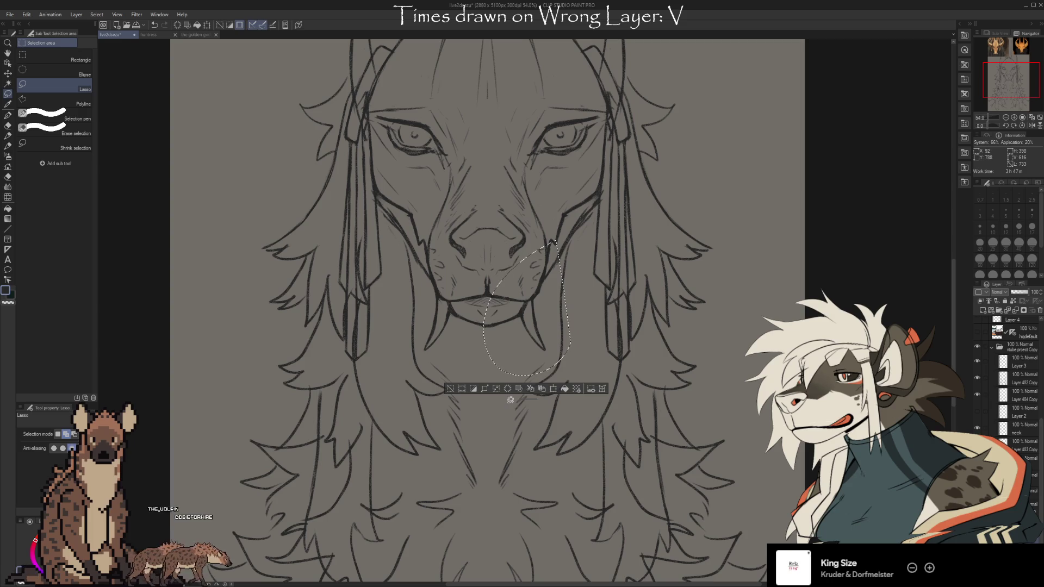
- Lasso the left fang lines, nudge them two steps right, commit and deselect
drag(449, 356, 496, 311)
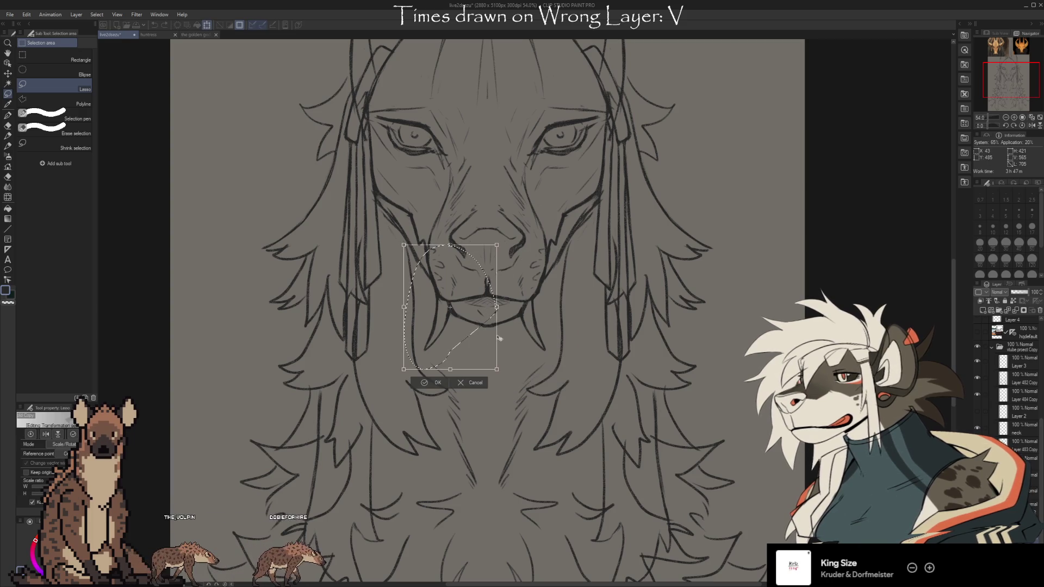
key(Right)
key(Right)
key(Right)
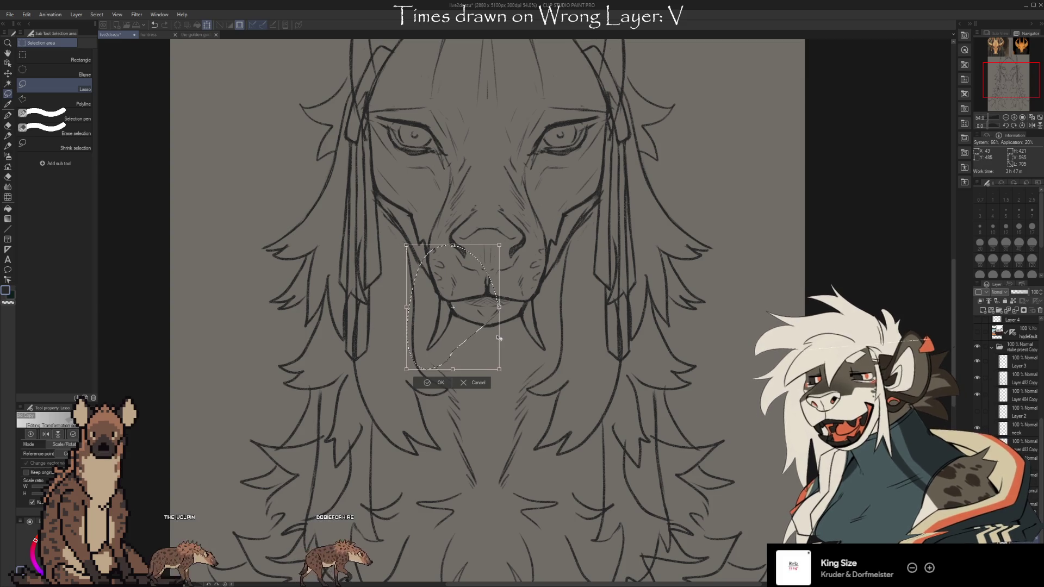
key(Right)
key(Right)
key(Right)
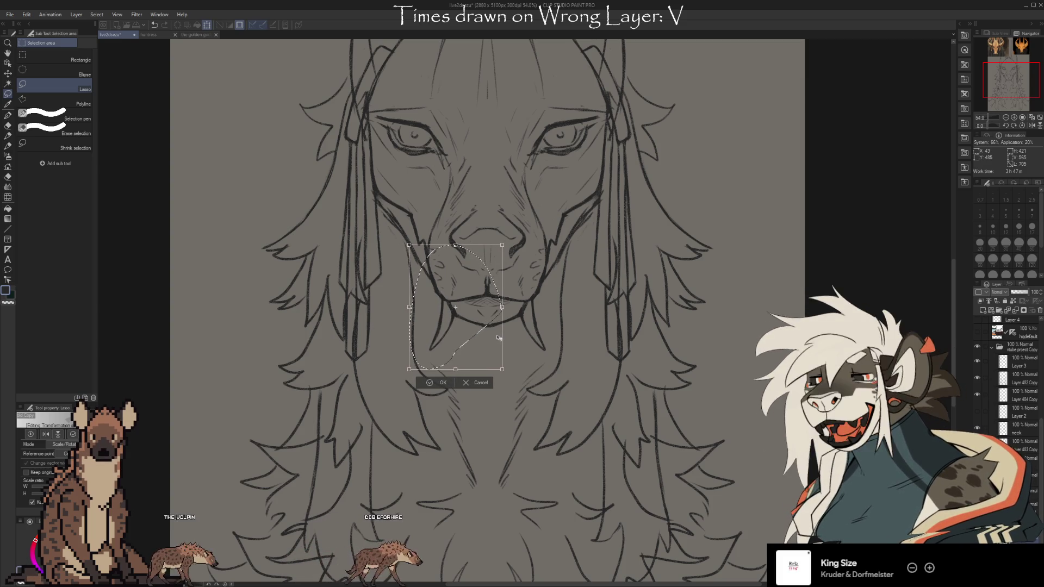
click(438, 382)
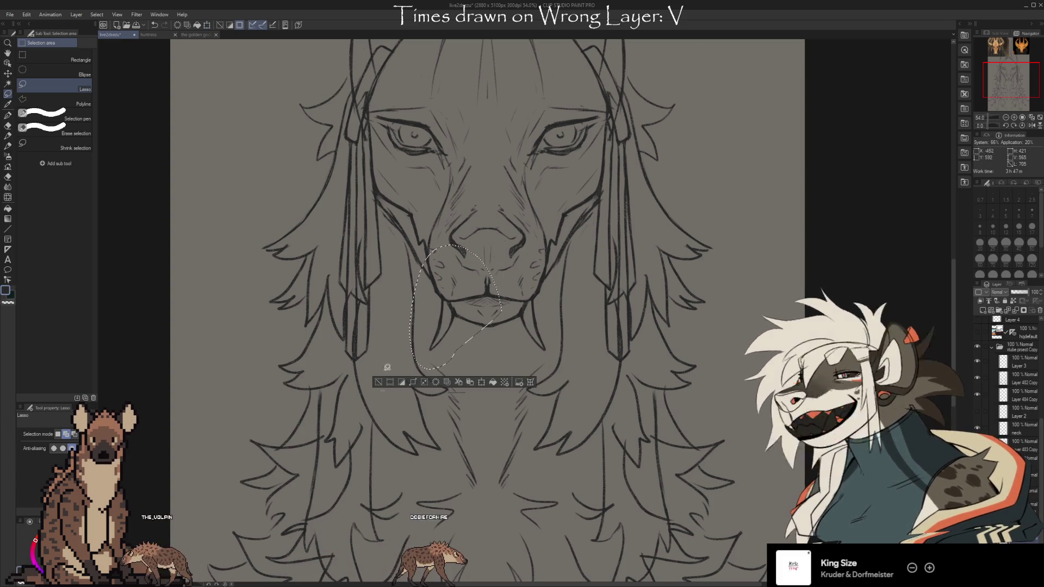
click(417, 381)
key(b)
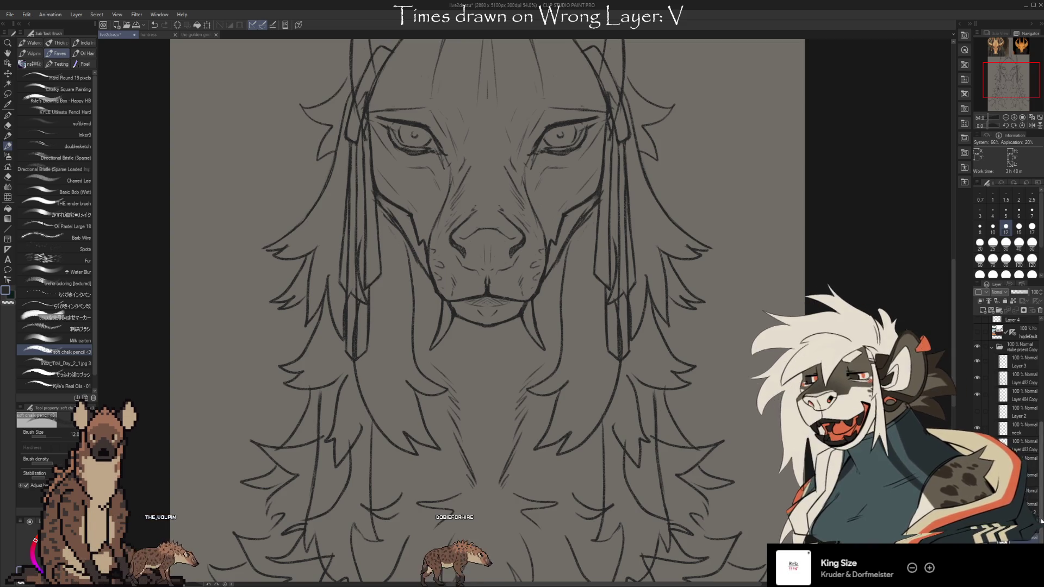
scroll(1039, 537, down, 1)
scroll(1039, 522, down, 2)
scroll(1039, 518, down, 5)
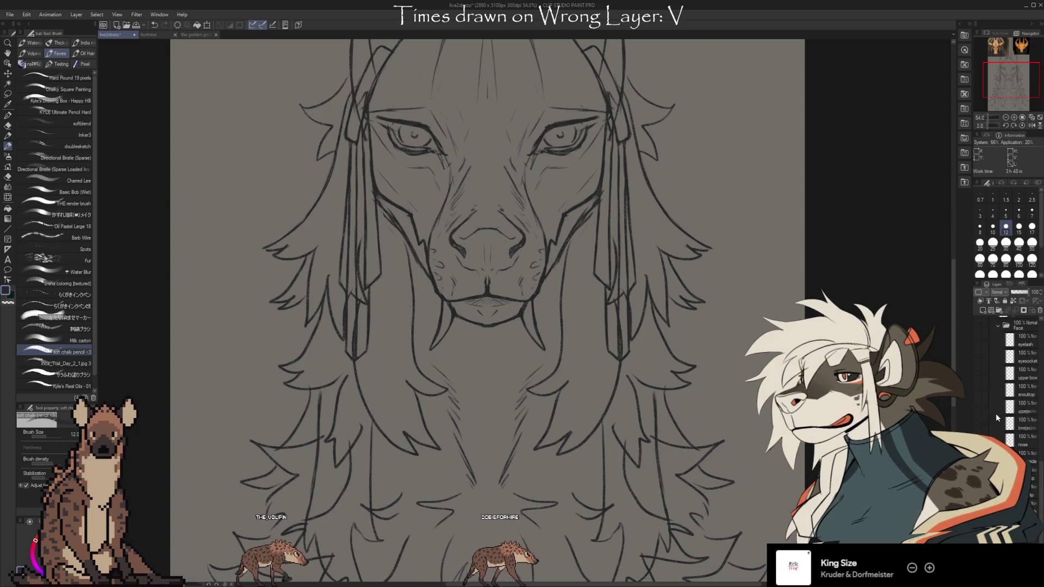
- Reveal the hidden Face folder with the teeth and pick a layer inside it, with the lasso ready
click(984, 325)
click(977, 325)
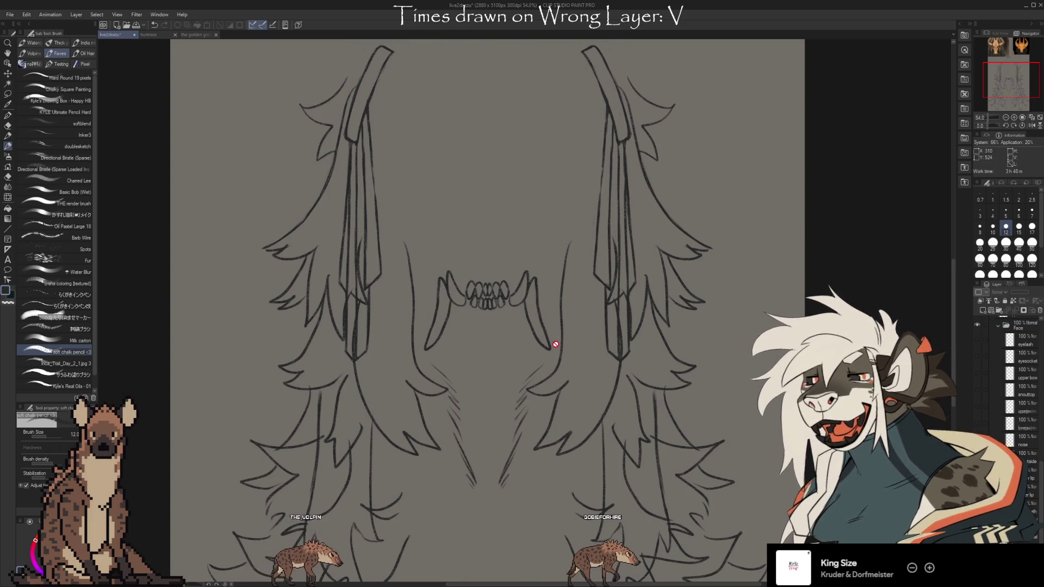
key(m)
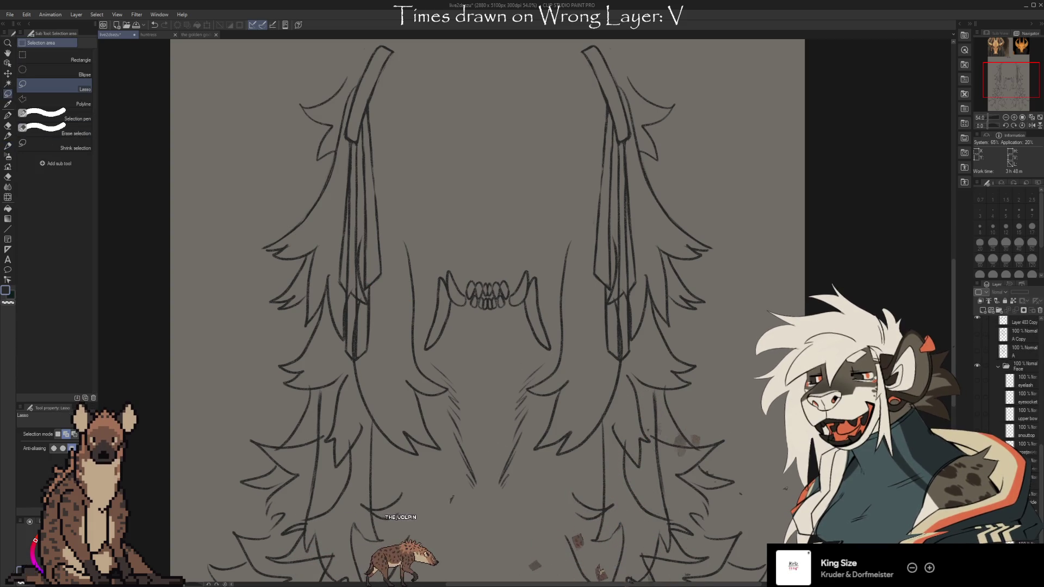
scroll(1021, 401, up, 5)
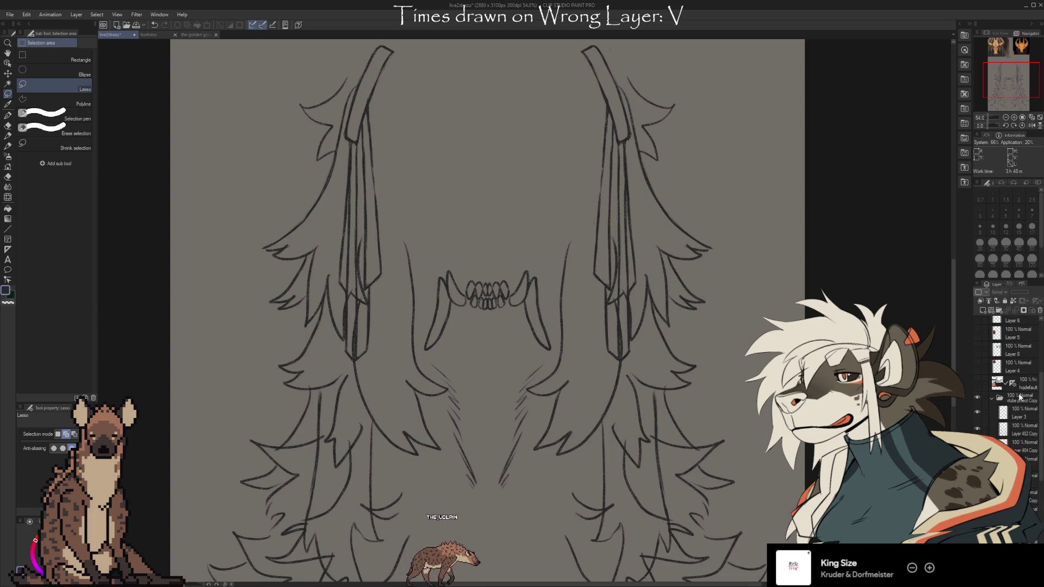
click(1018, 383)
scroll(1022, 391, down, 1)
scroll(1022, 468, down, 5)
click(1032, 494)
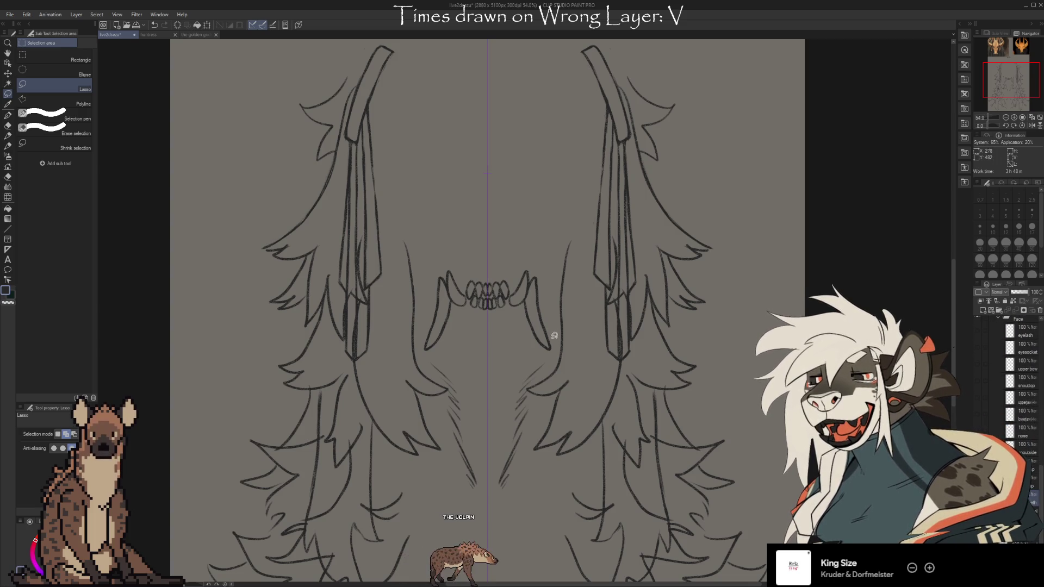
- Try a mirrored selection of both fangs, then delete the teeth and upper-jaw strokes
mouse_move(534, 357)
mouse_down()
mouse_move(533, 285)
mouse_move(548, 278)
mouse_up()
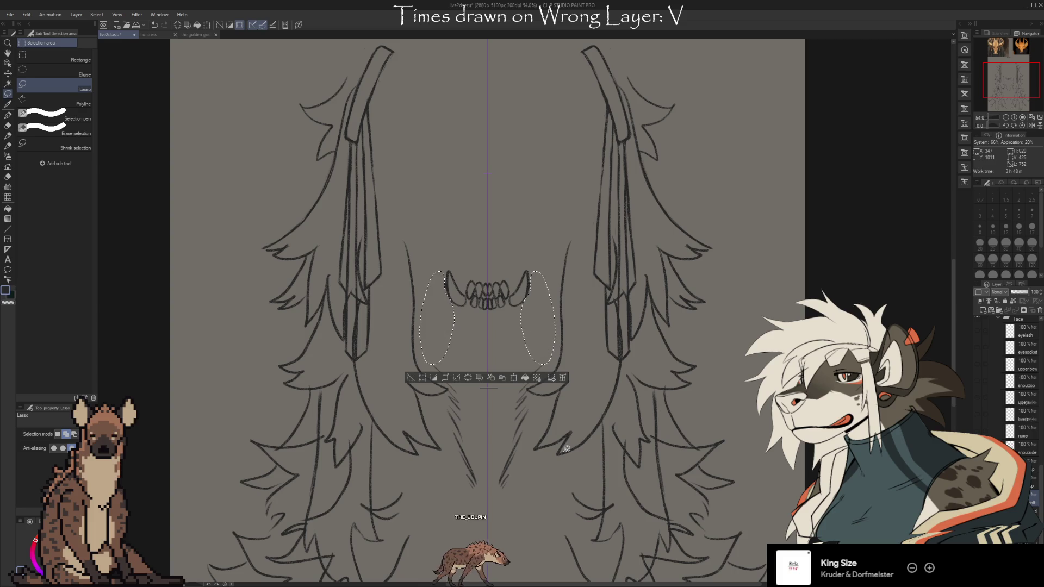
click(421, 376)
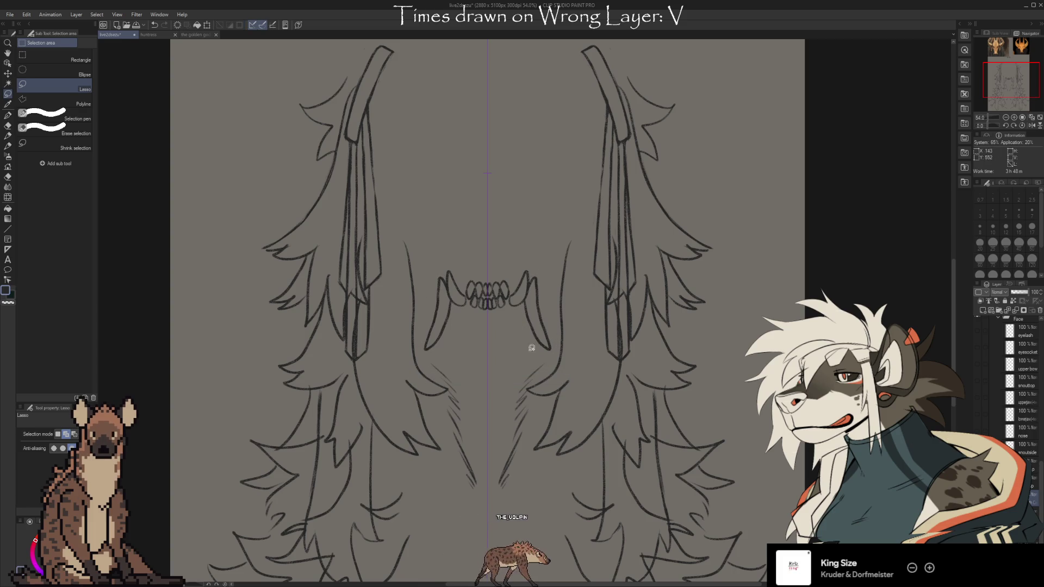
key(ctrl+z)
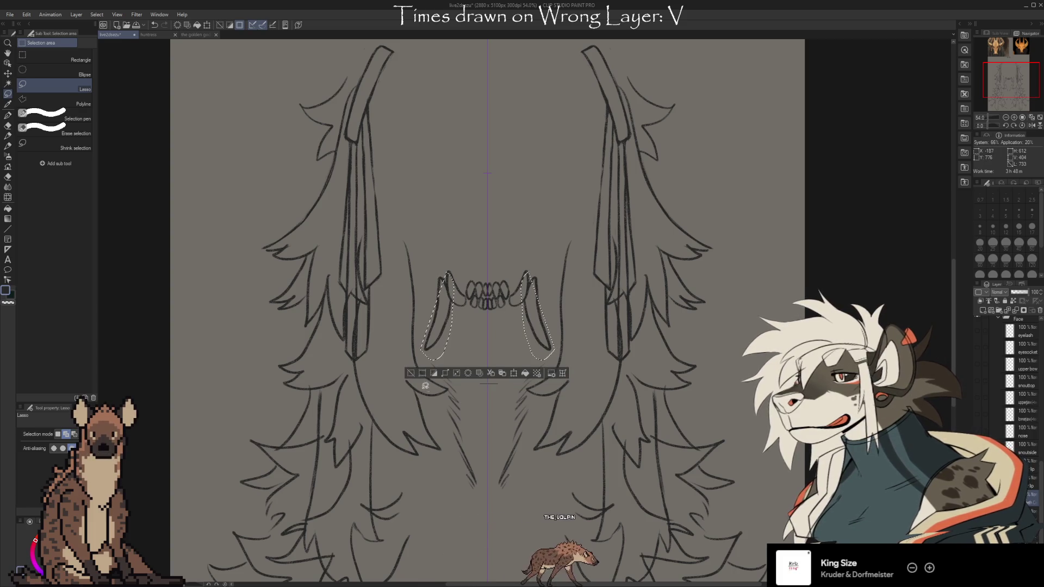
click(412, 373)
drag(1040, 518, 1033, 470)
scroll(1025, 395, up, 3)
drag(1041, 431, 1041, 478)
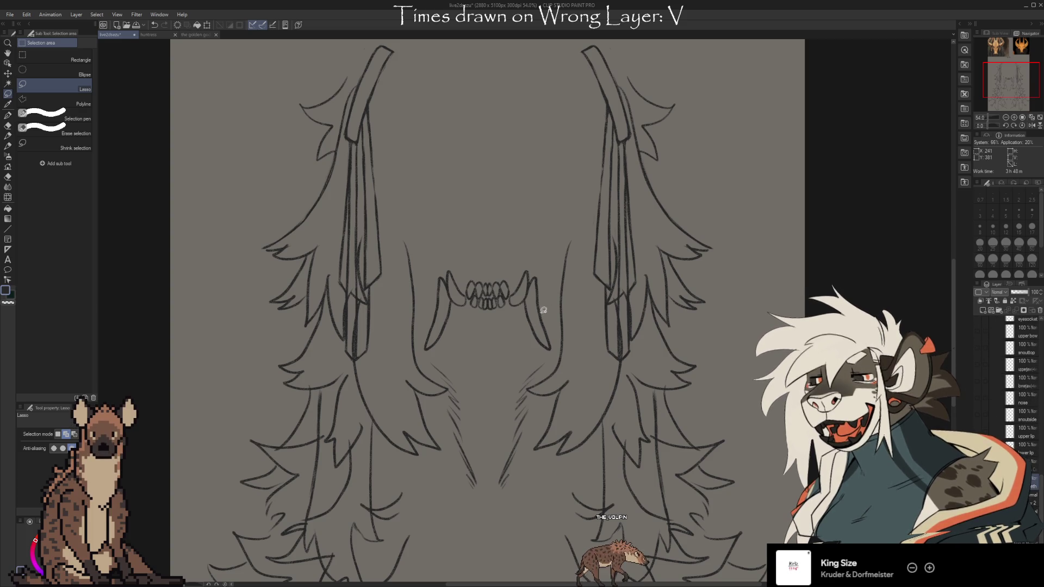
key(Delete)
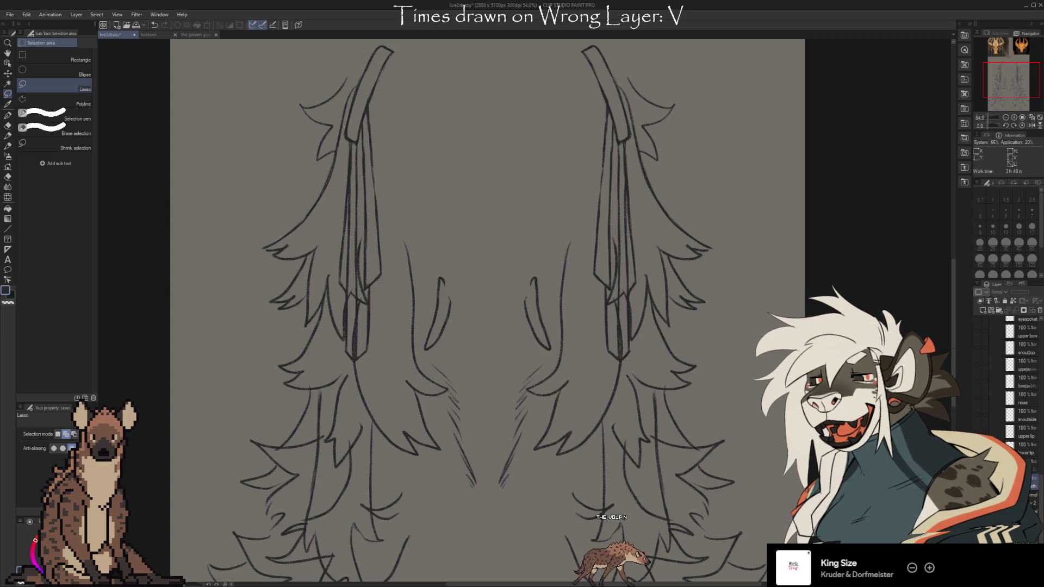
- Lasso the right fang and nudge it two steps left toward the teeth
drag(556, 373, 560, 369)
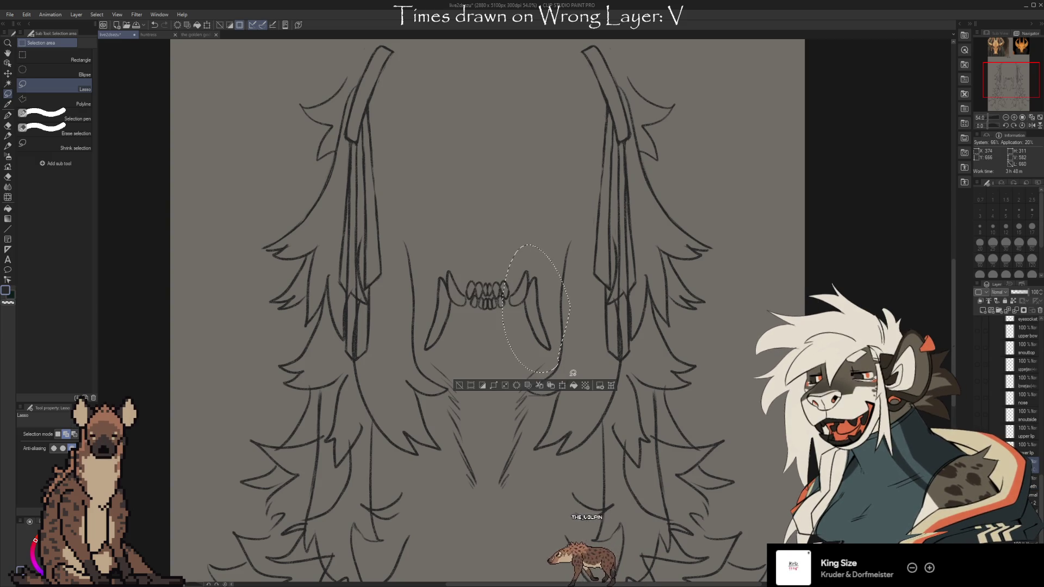
key(ctrl+t)
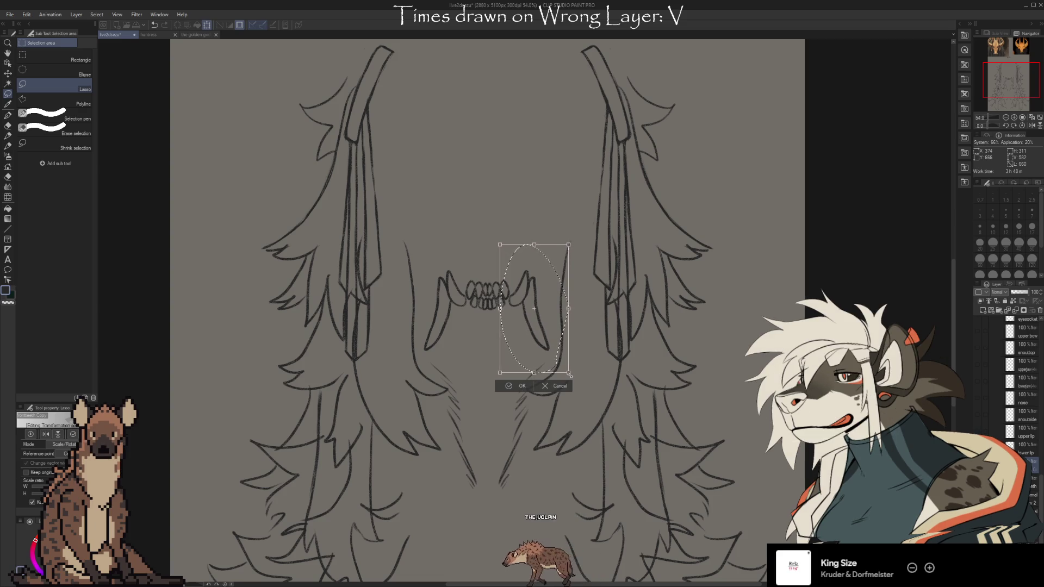
key(Left)
key(Left)
key(Left)
key(Left)
key(Left)
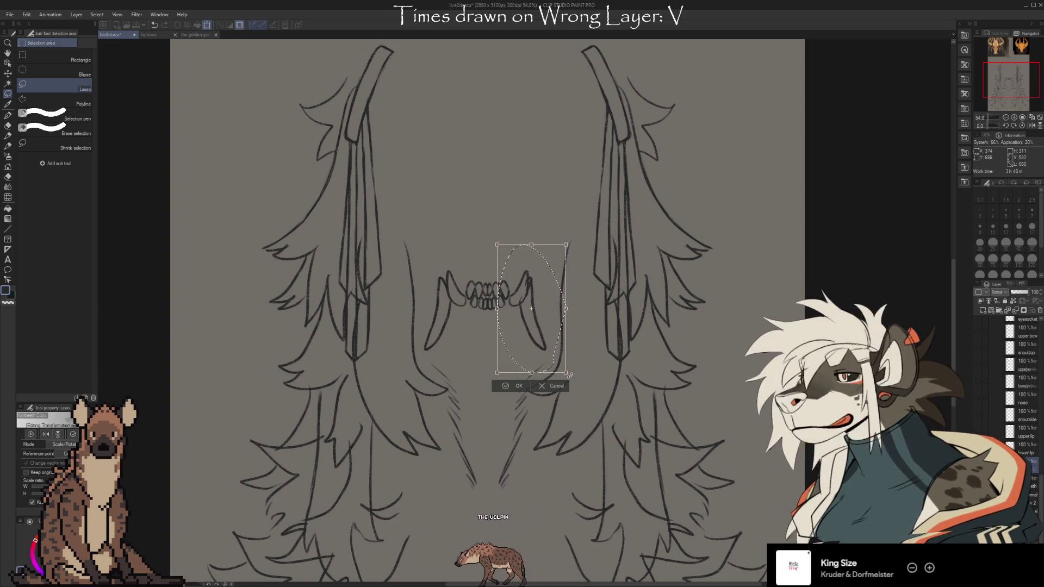
key(Left)
key(Left)
key(Left)
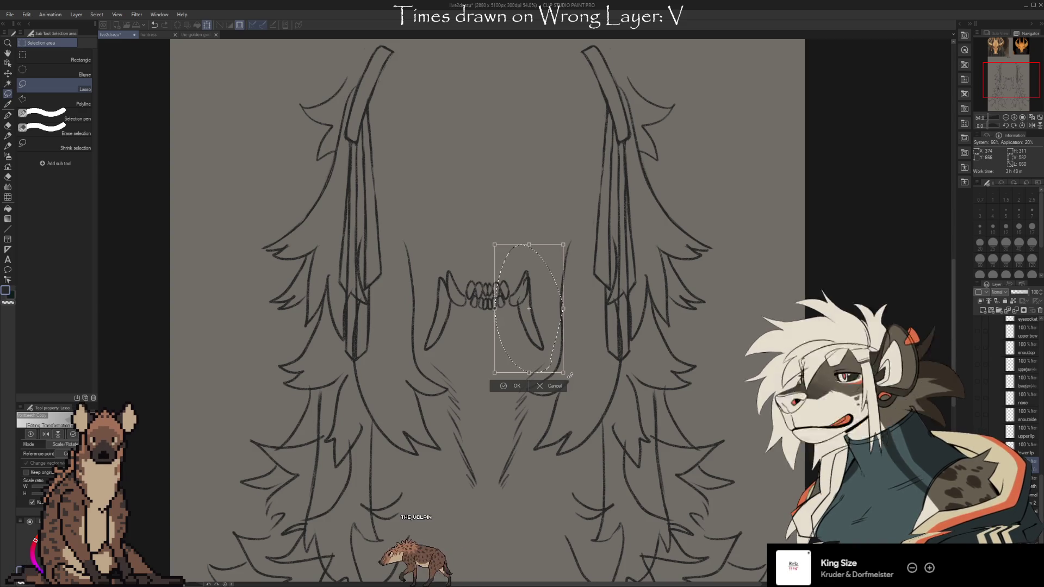
click(509, 386)
key(ctrl+d)
- Lasso the left fang and shift it slightly right toward the teeth
key(e)
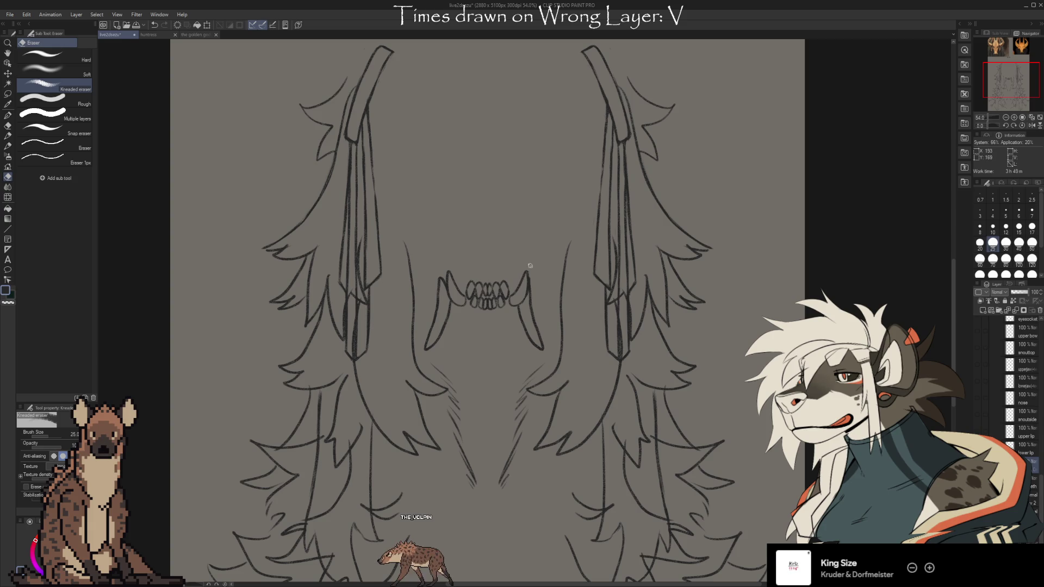
click(8, 93)
drag(408, 348, 413, 359)
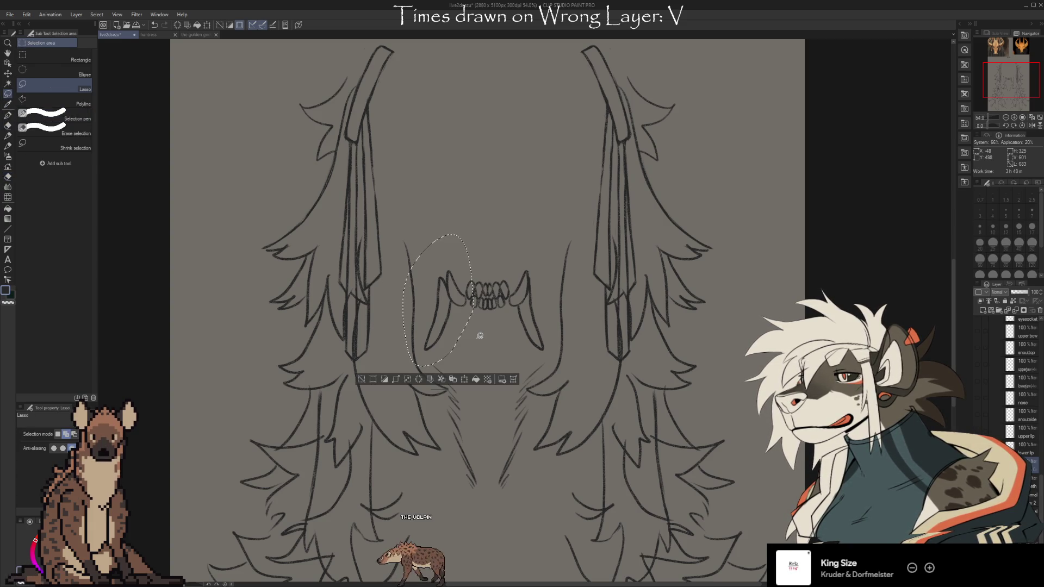
key(ctrl+t)
drag(478, 341, 480, 341)
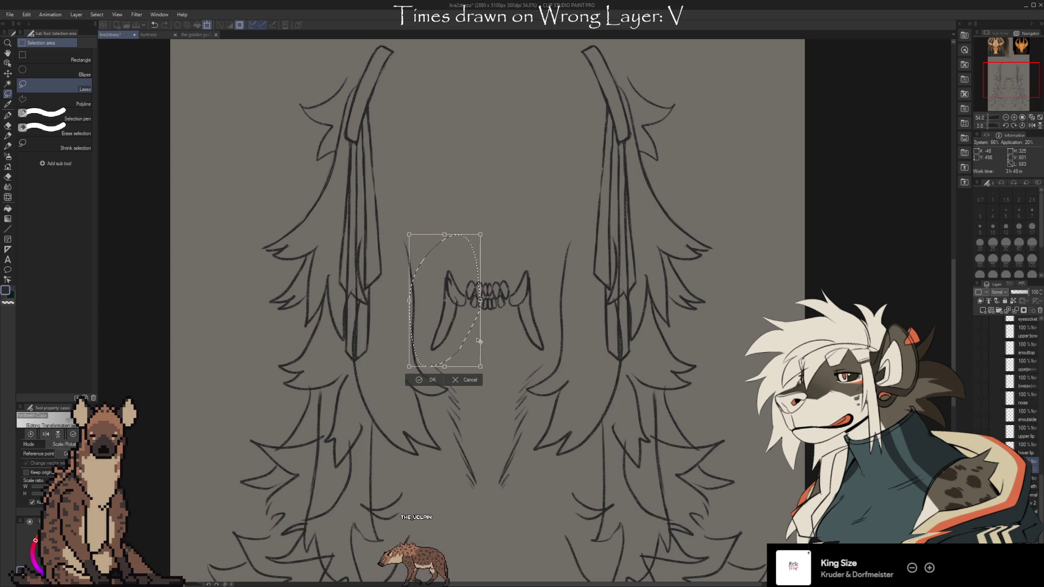
click(430, 379)
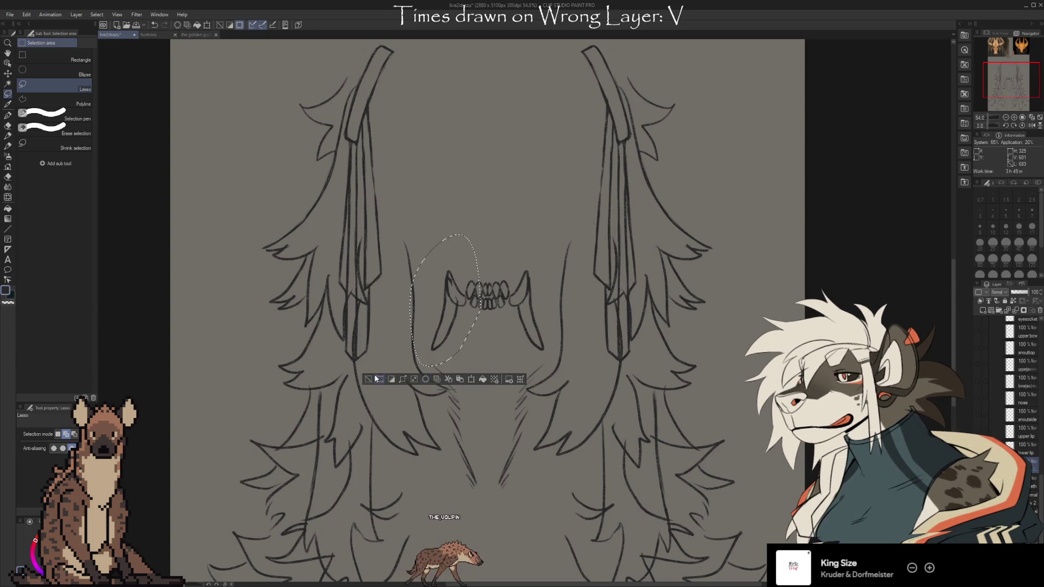
key(ctrl+d)
- Compare with the teeth sketch, collapse the Face folder, and show the face lineart again
key(e)
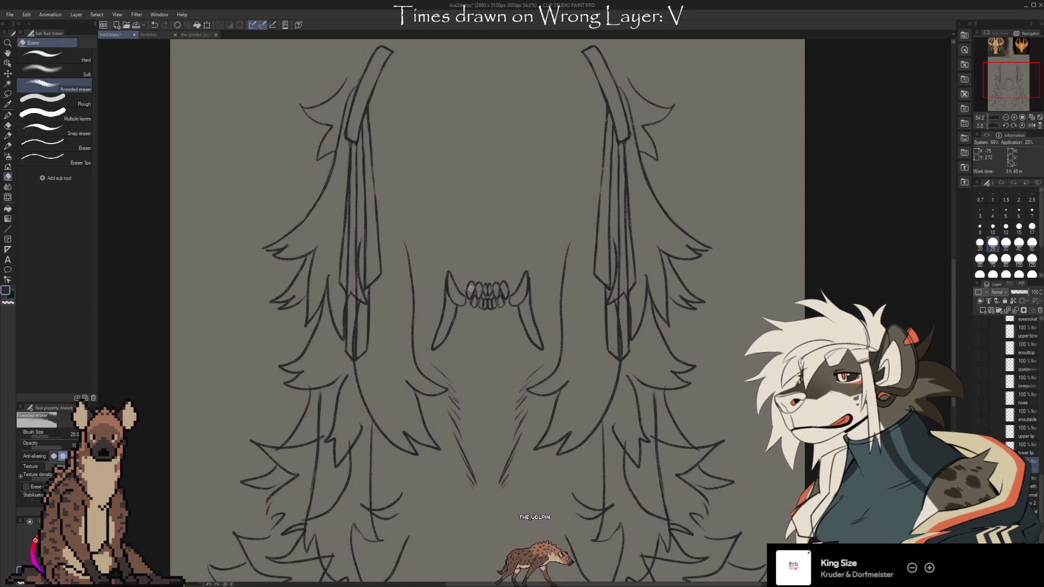
scroll(1036, 498, up, 1)
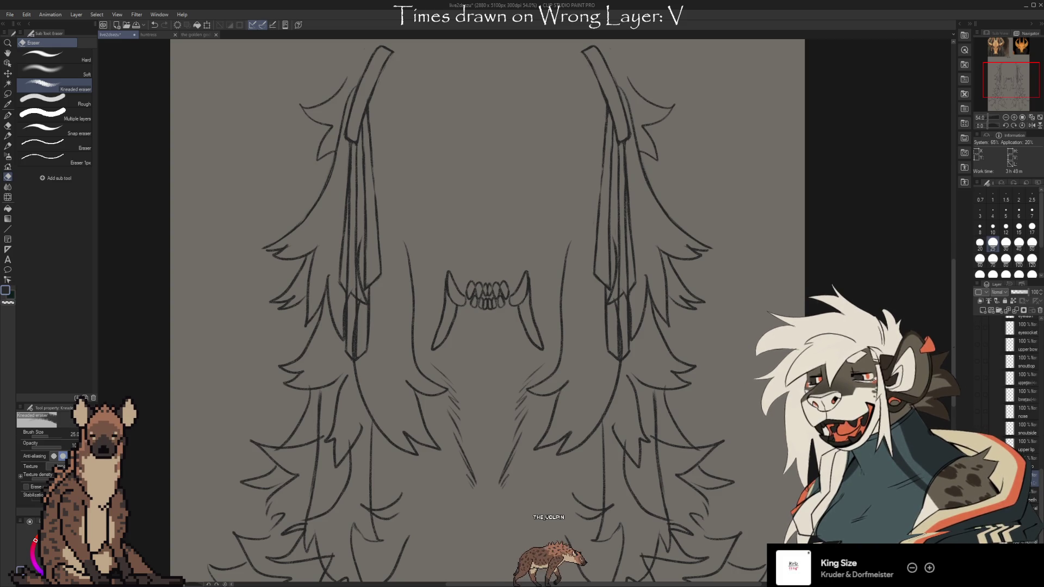
click(1002, 431)
click(1002, 431)
drag(1041, 521, 1039, 494)
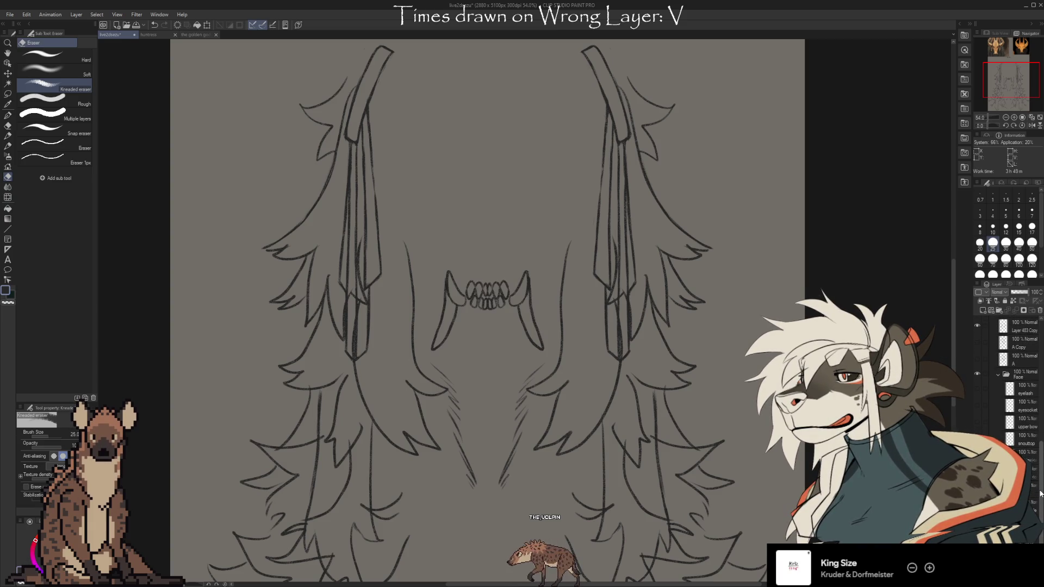
click(1001, 375)
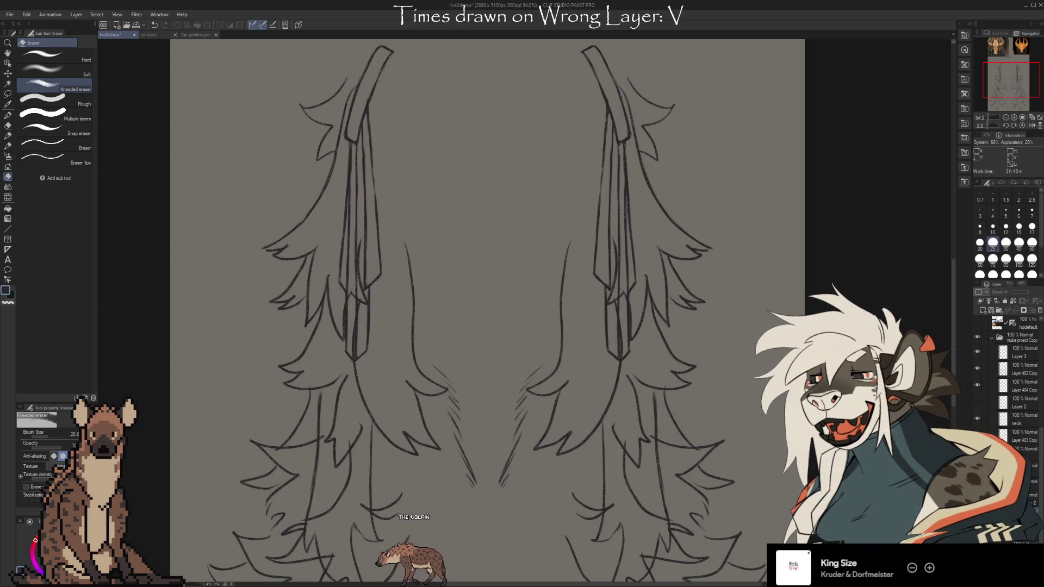
click(977, 489)
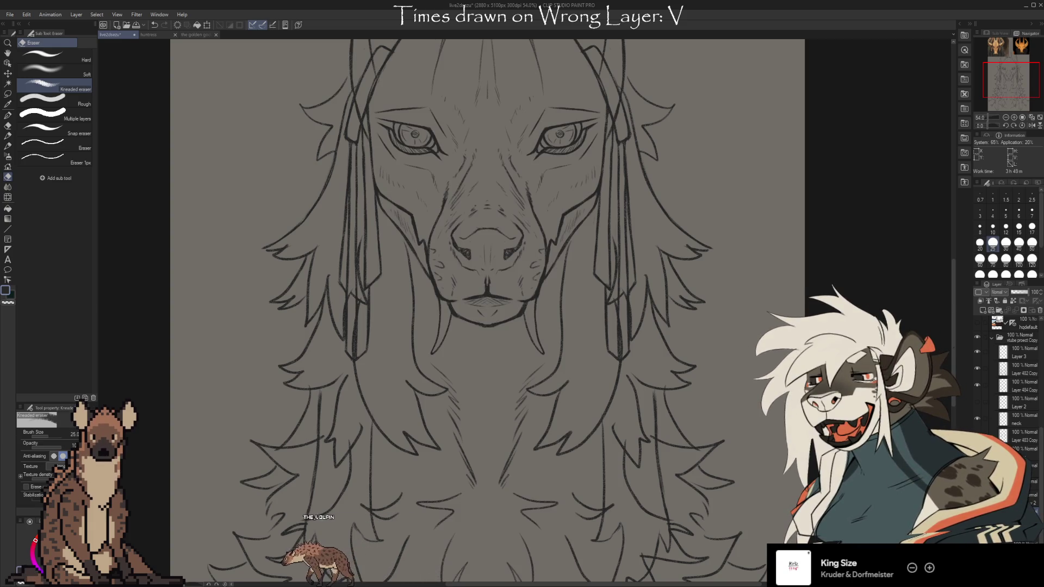
- Draw mirrored red chalk-pencil markings down from the nose and X marks on the nostrils
key(c)
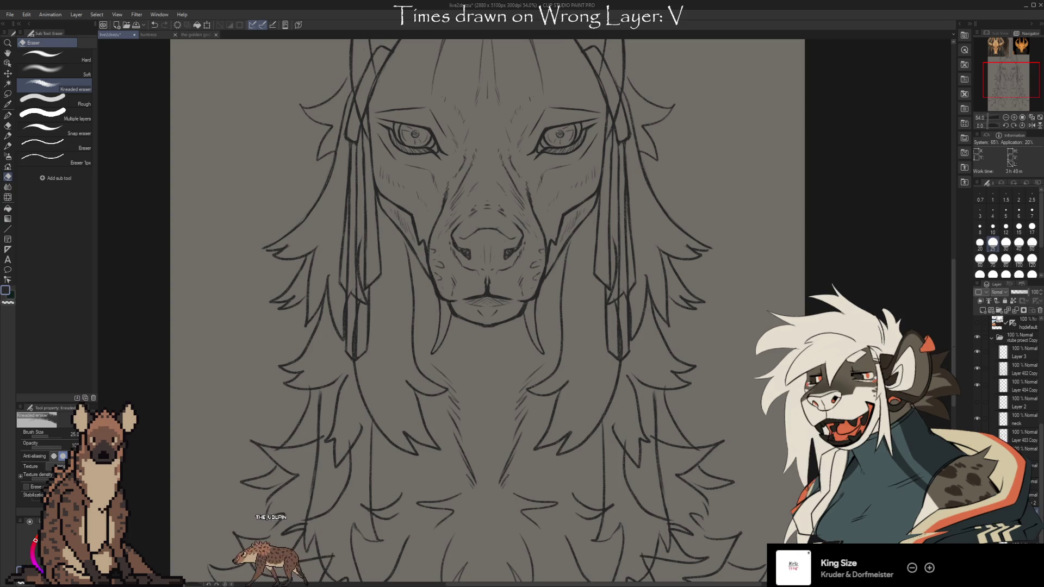
key(b)
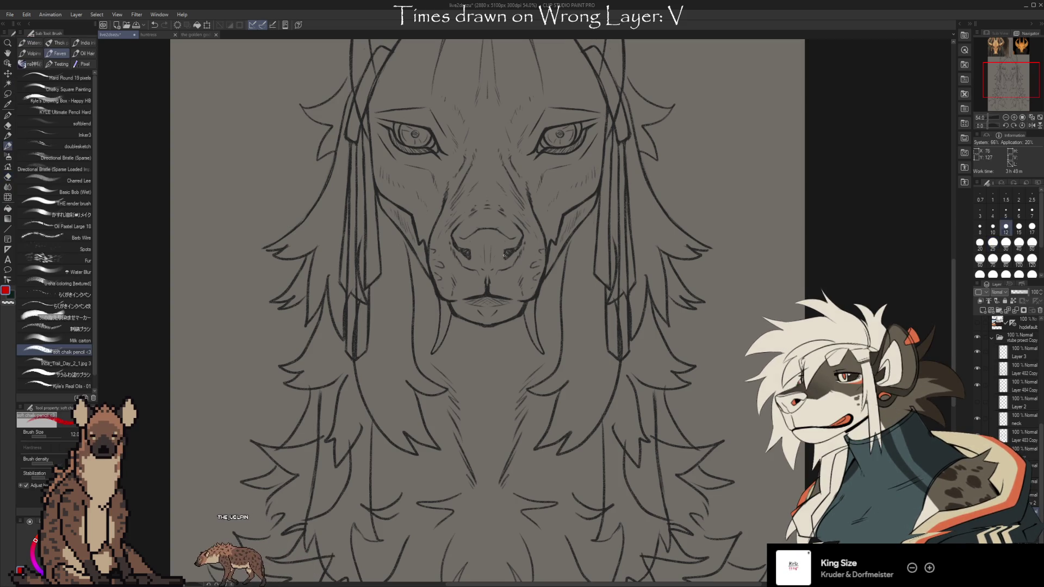
drag(508, 234, 496, 255)
key(ctrl+z)
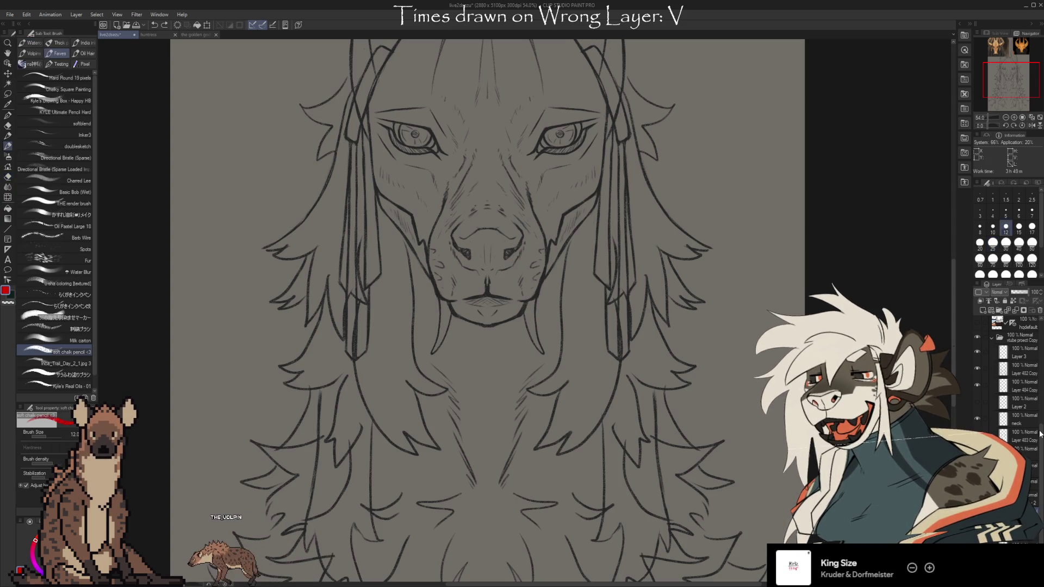
scroll(1015, 373, up, 3)
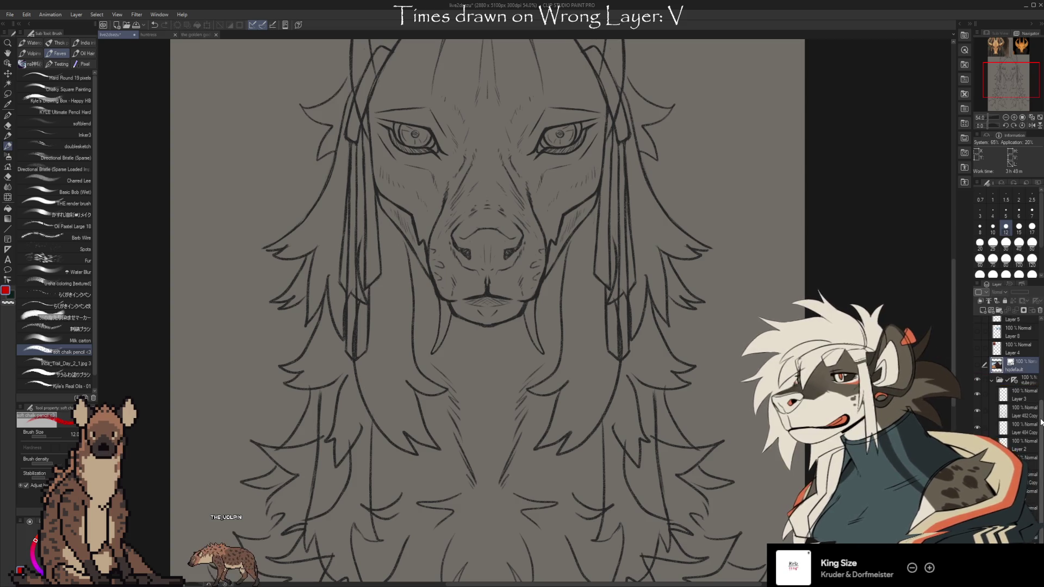
scroll(1014, 373, down, 3)
click(1024, 492)
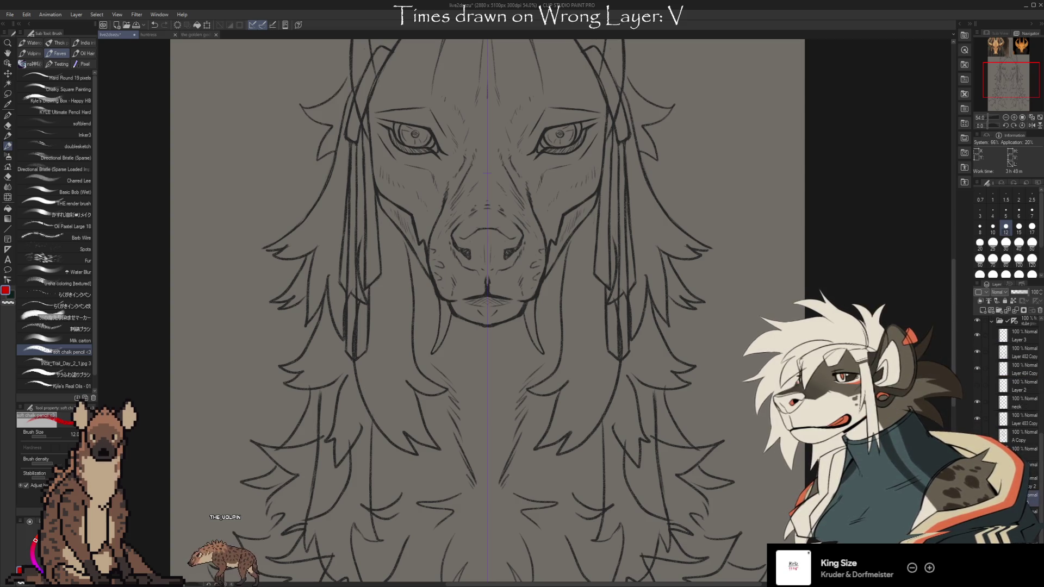
drag(515, 254, 501, 277)
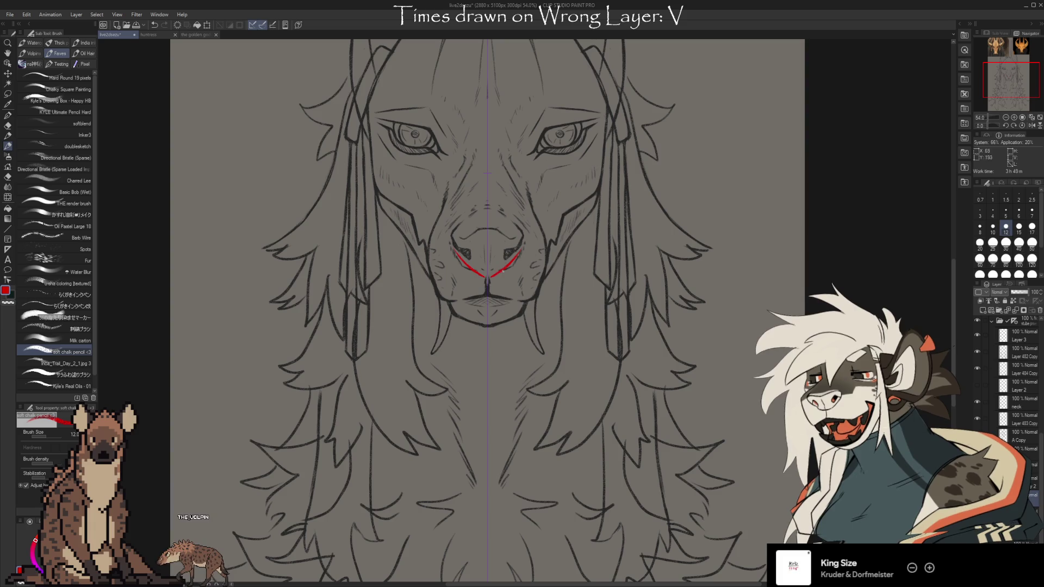
drag(506, 235, 515, 239)
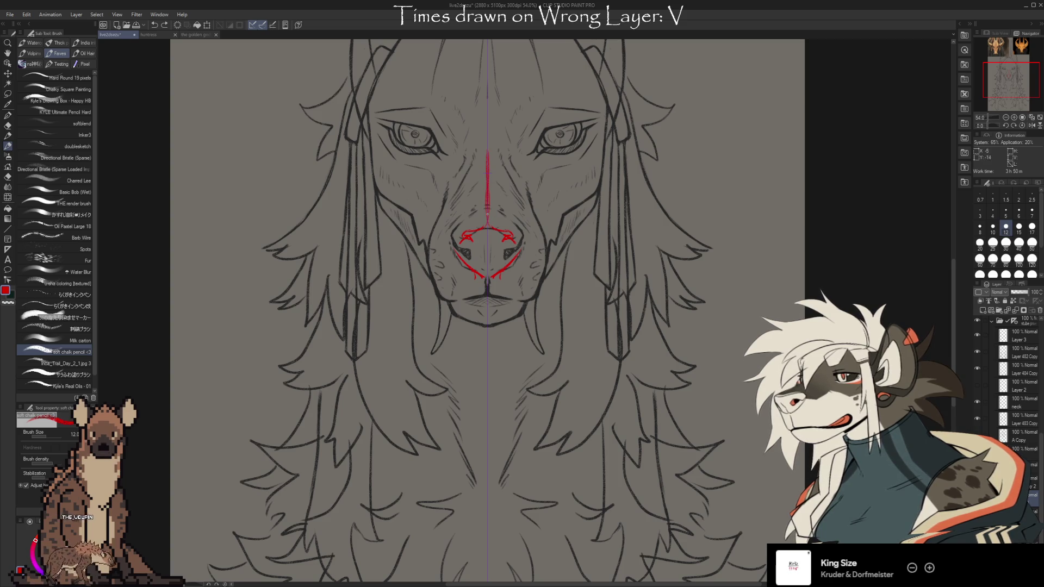
drag(559, 195, 560, 225)
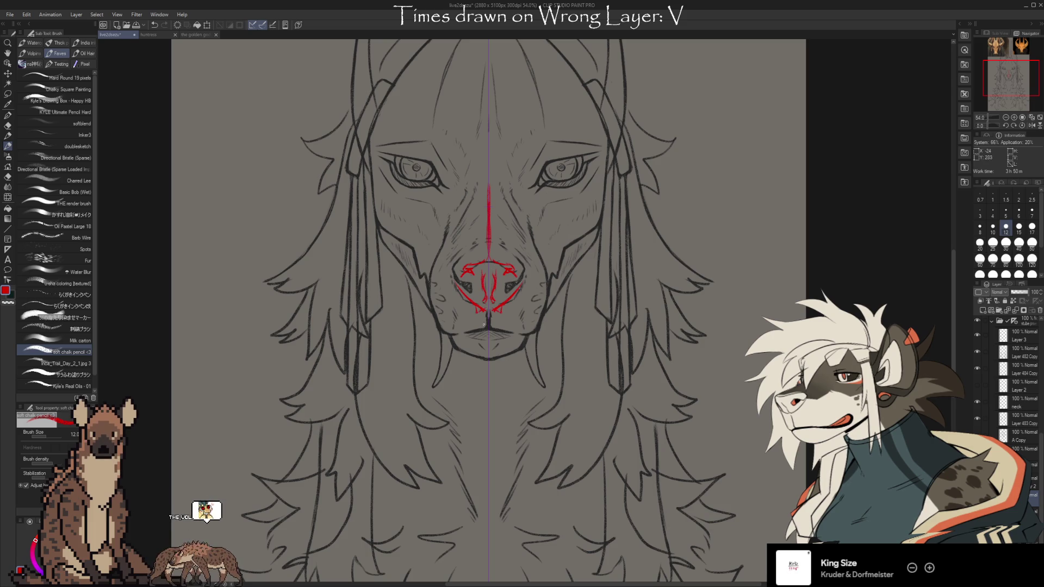
- Draw a red curved mouth line, cheek curves, lip strokes and a row of fangs along the jaw
drag(486, 321, 473, 329)
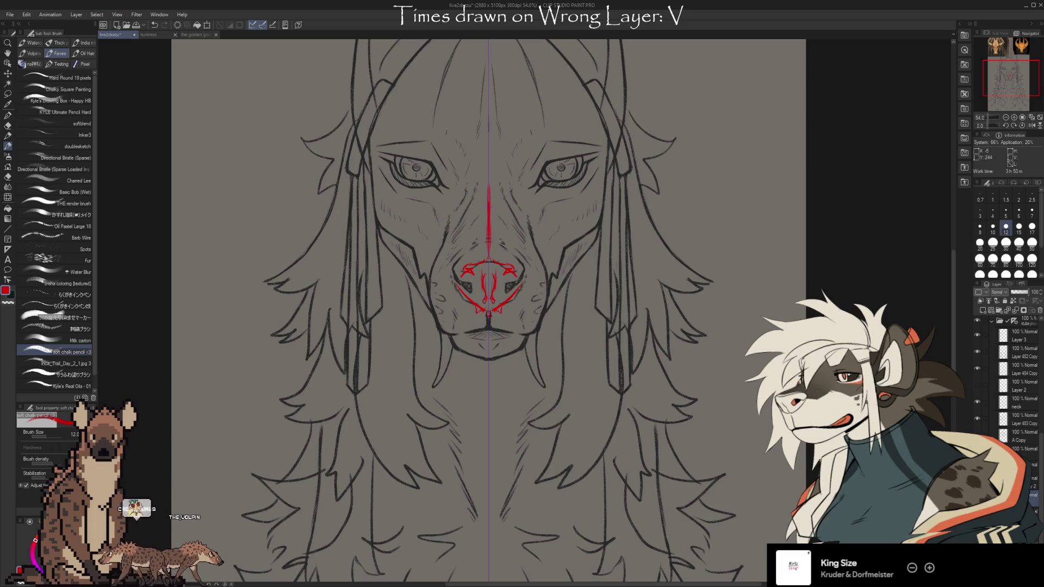
key(ctrl+z)
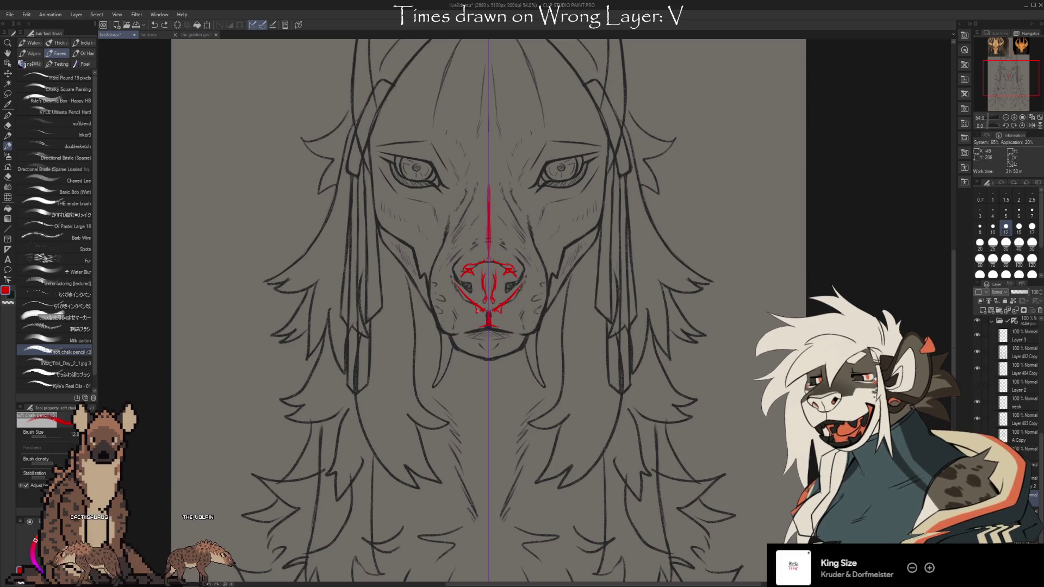
key(ctrl+z)
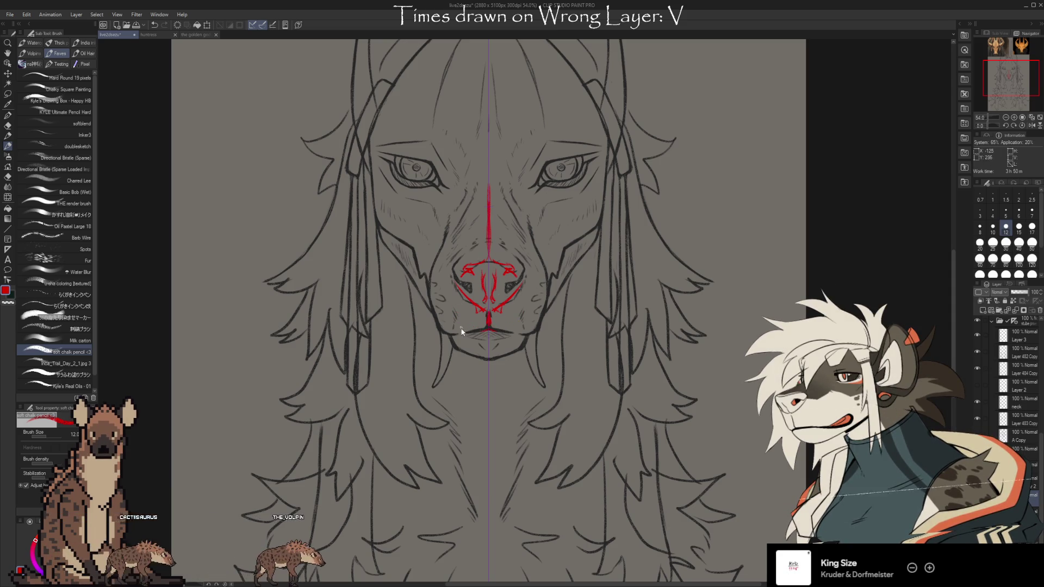
drag(461, 314, 519, 315)
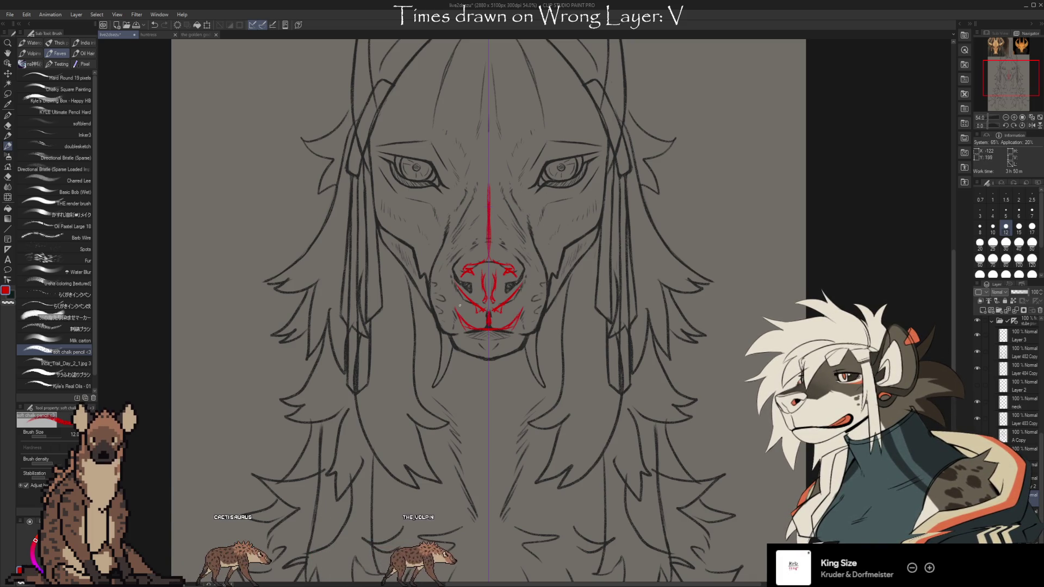
drag(450, 305, 440, 247)
drag(530, 305, 538, 253)
key(ctrl+z)
key(ctrl+z)
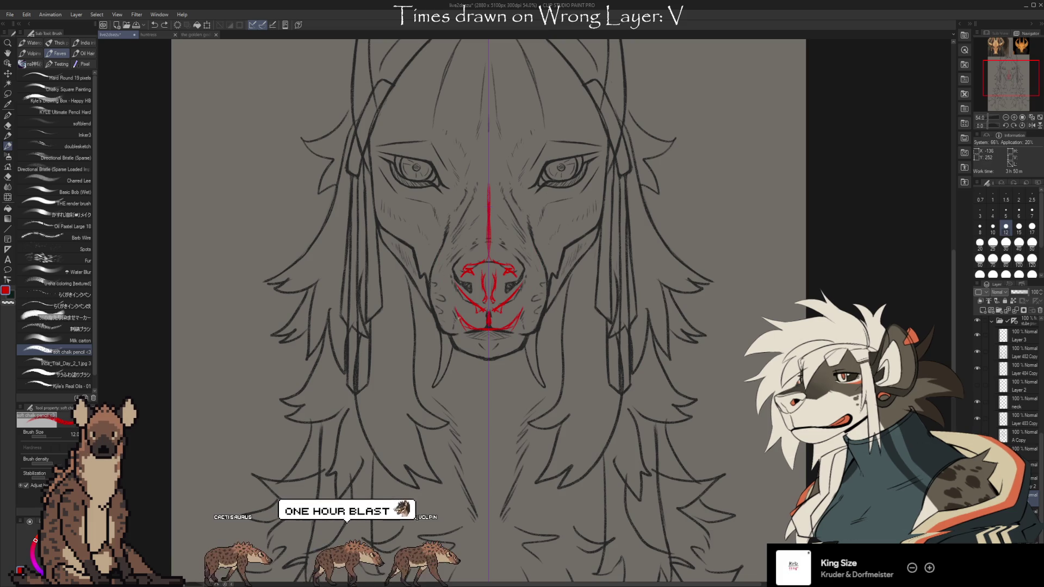
drag(459, 326, 455, 278)
mouse_move(521, 326)
mouse_down()
mouse_move(526, 279)
mouse_move(514, 337)
mouse_up()
mouse_move(450, 304)
mouse_down()
mouse_move(471, 338)
mouse_move(513, 330)
mouse_up()
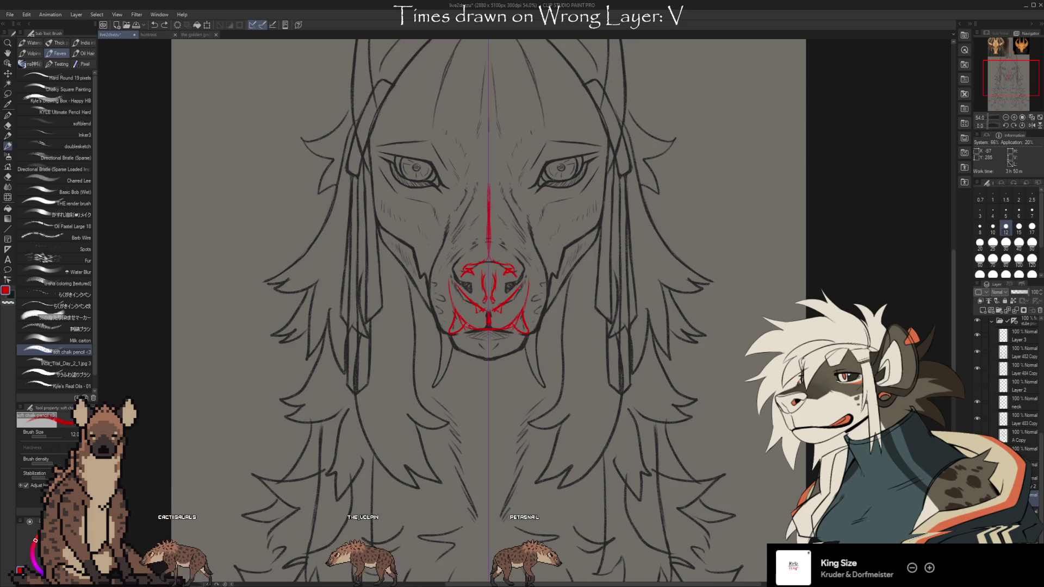
drag(451, 329, 524, 329)
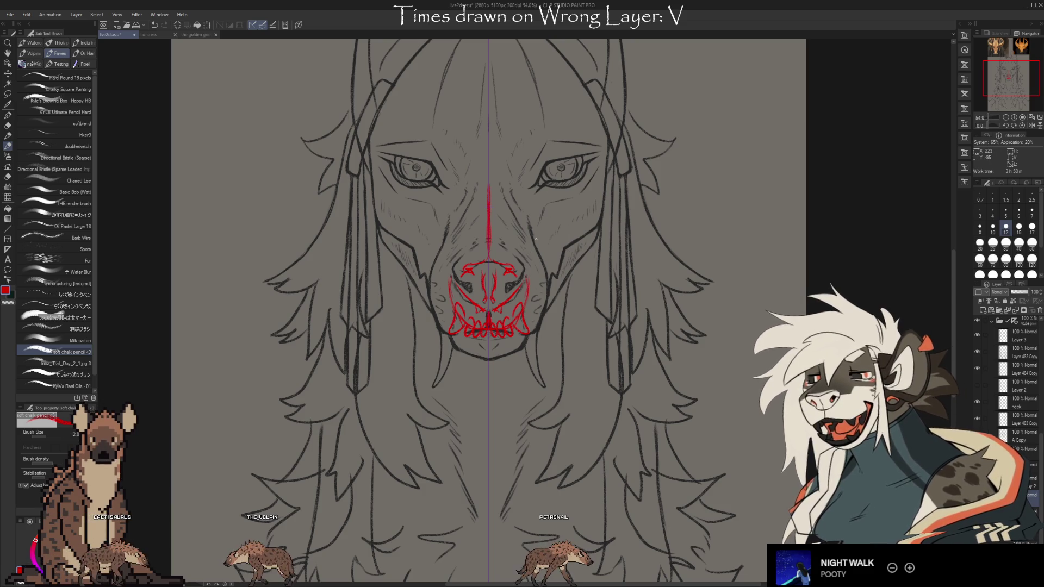
- Save the drawing with Ctrl+S and return to the drawing brush
key(ctrl+s)
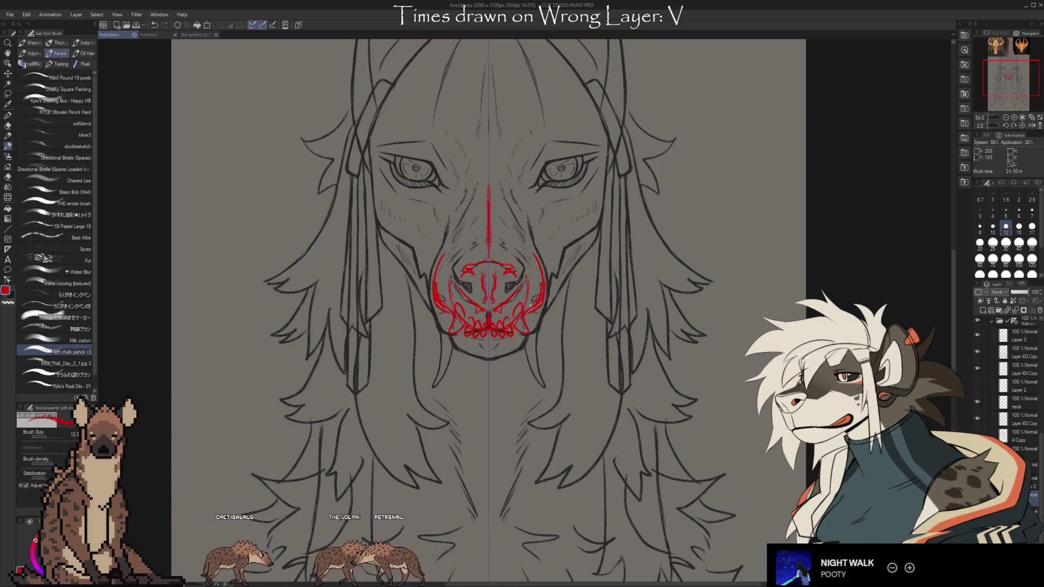
key(e)
key(b)
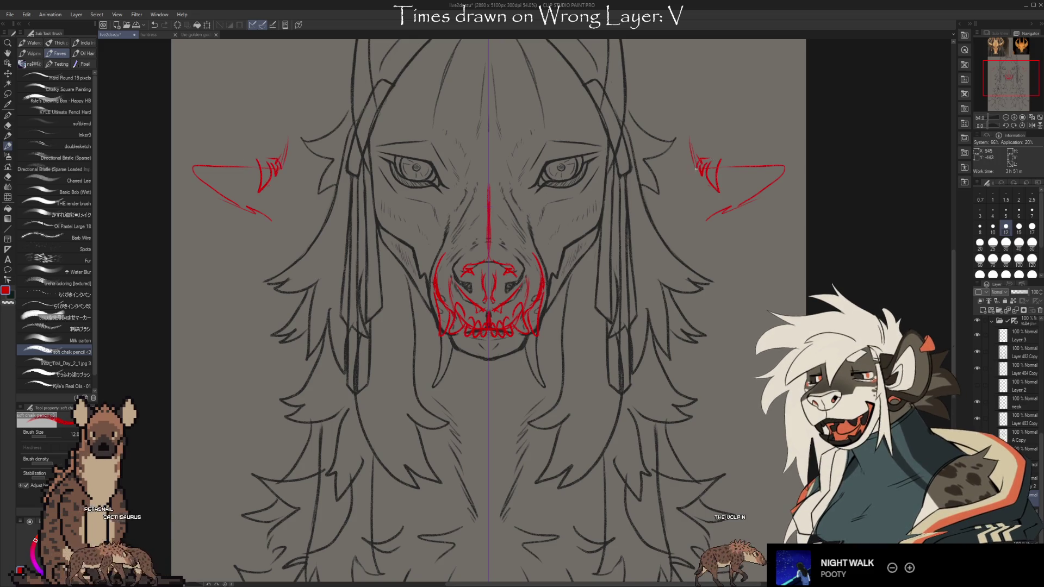
- Sketch trial red zigzags, curves and curled loops beside both ears
drag(727, 188, 738, 210)
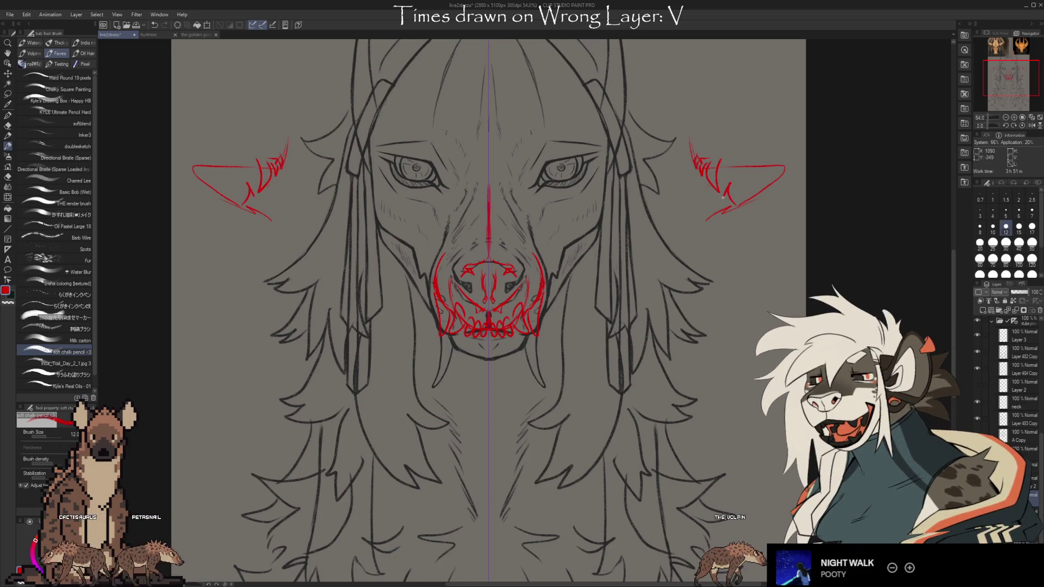
key(ctrl+z)
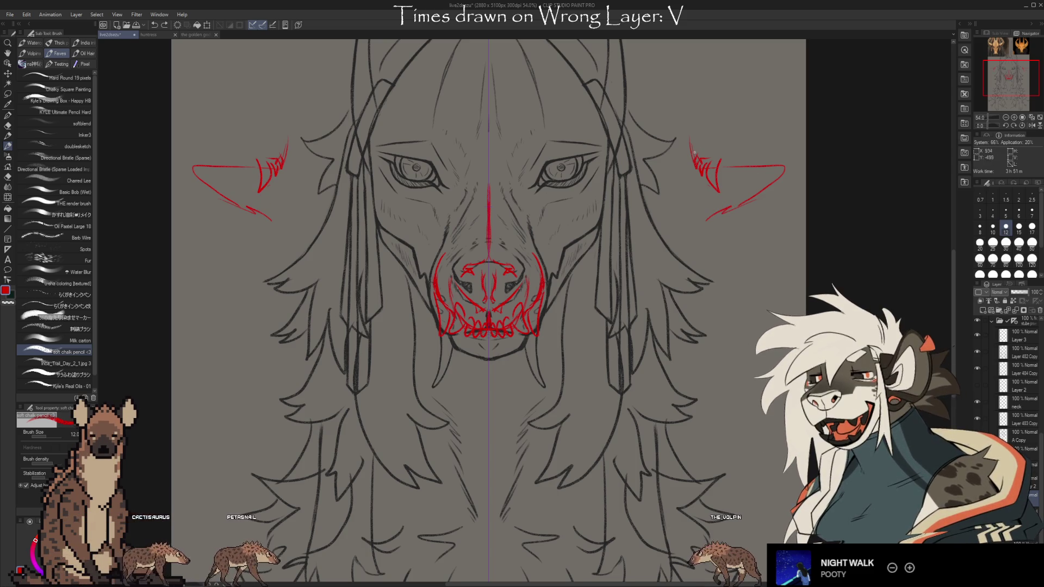
drag(693, 155, 753, 124)
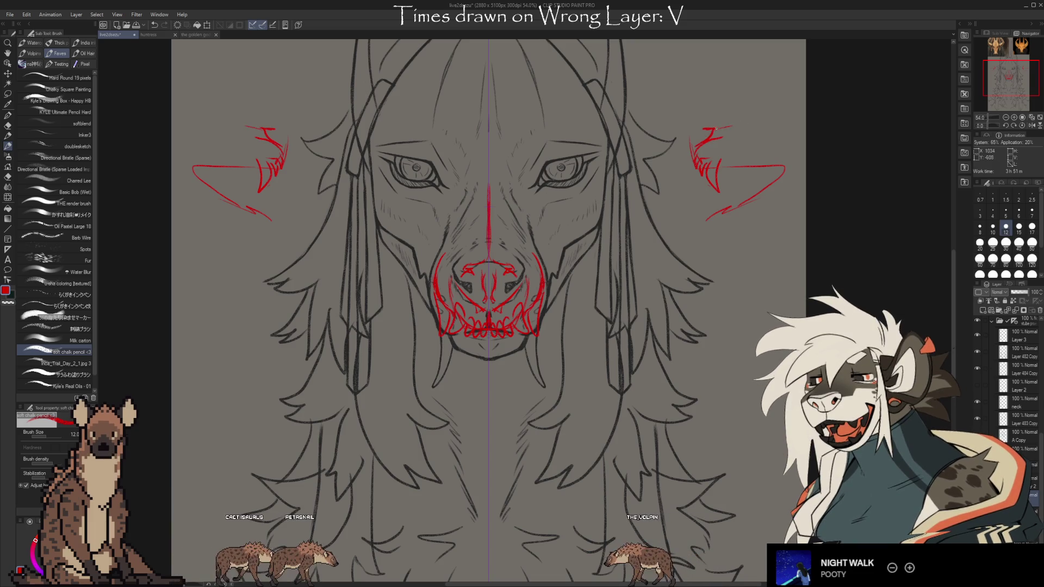
mouse_move(753, 124)
mouse_down()
mouse_move(810, 99)
mouse_move(804, 145)
mouse_up()
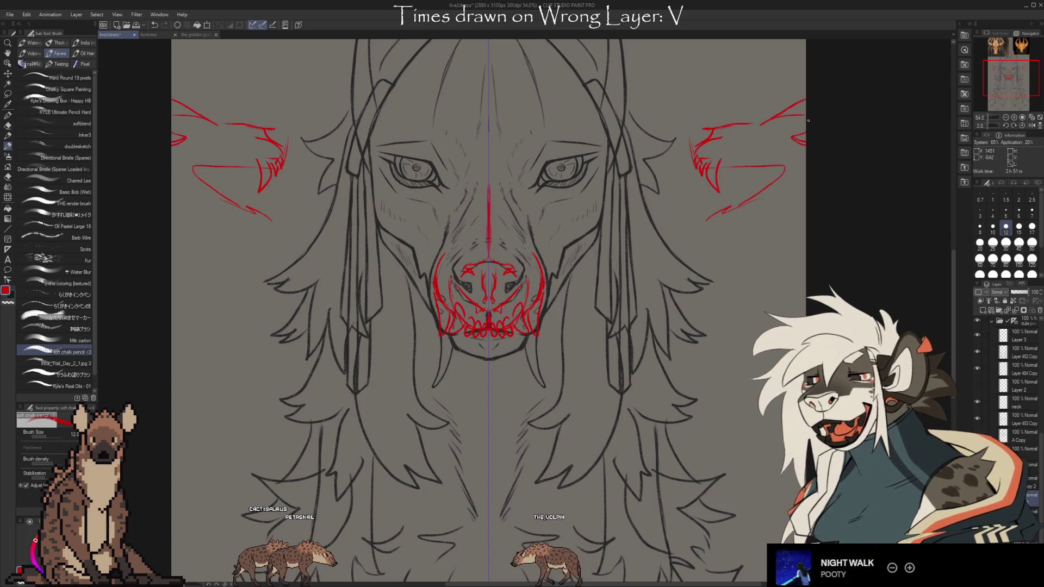
key(ctrl+z)
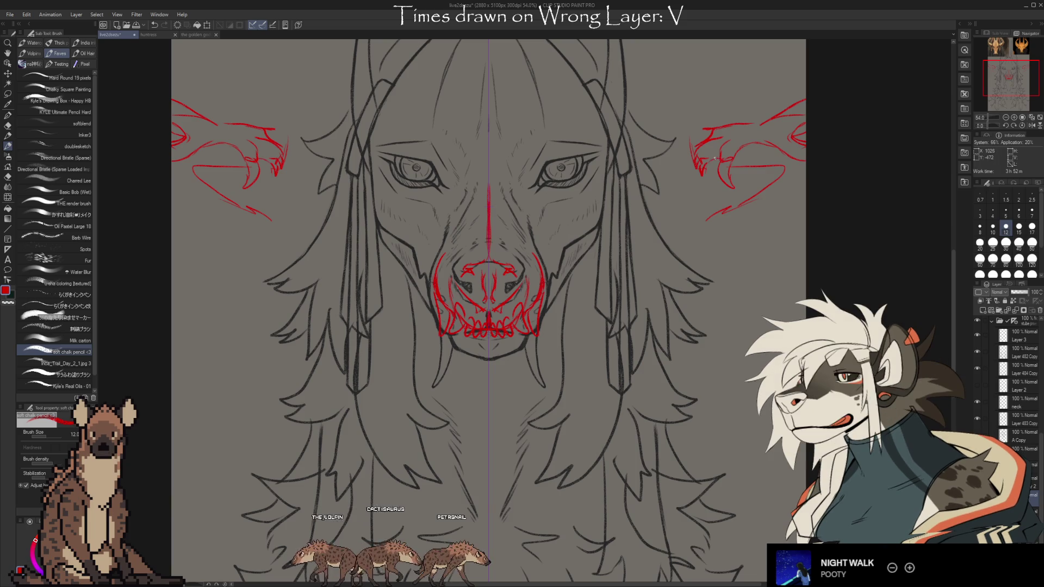
drag(721, 209, 715, 191)
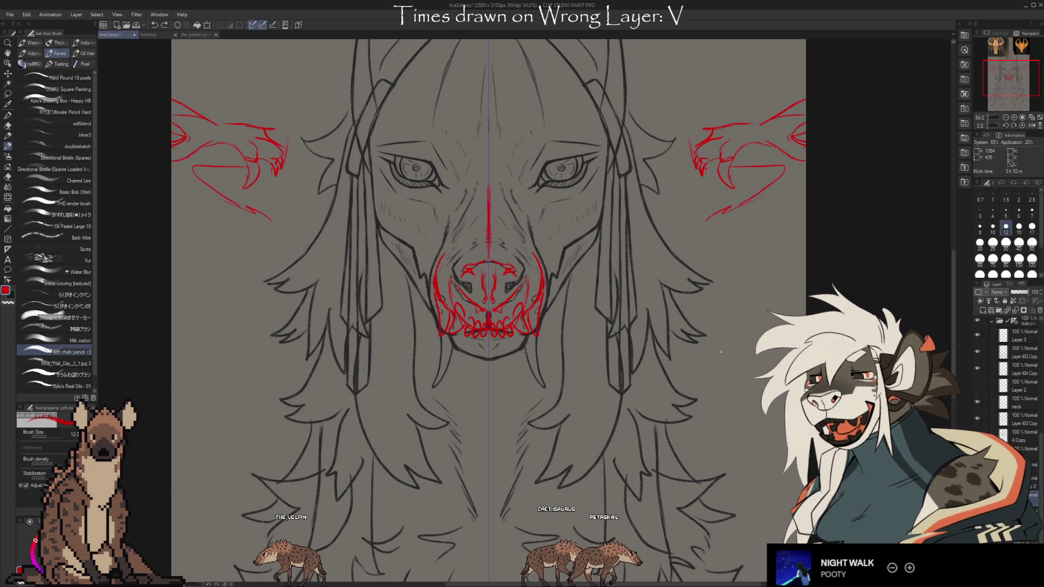
- Remove the red ear strokes using a size 120 eraser and undo
key(e)
click(1032, 258)
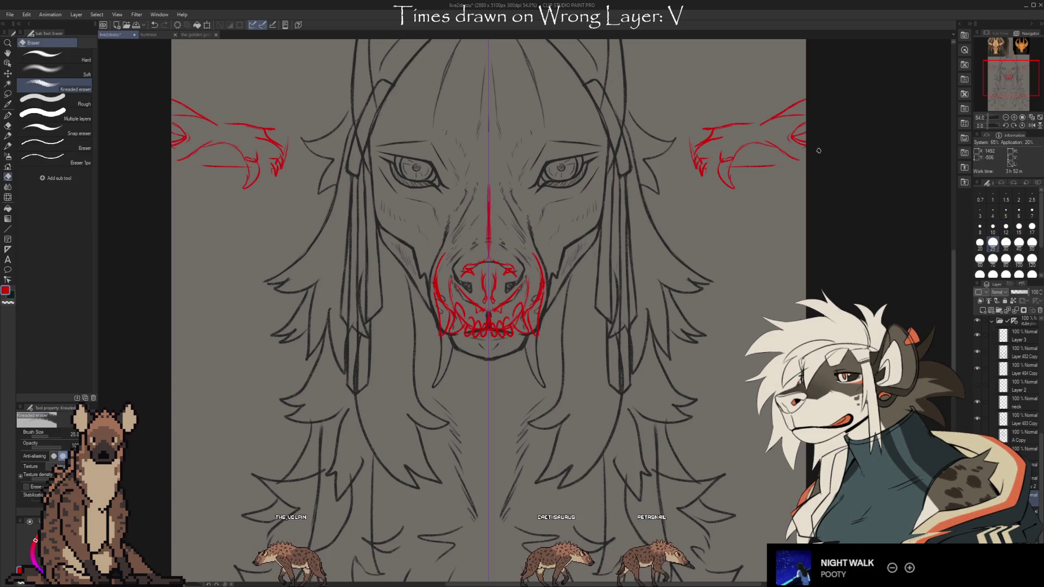
mouse_move(772, 196)
mouse_down()
mouse_move(722, 123)
mouse_move(796, 128)
mouse_up()
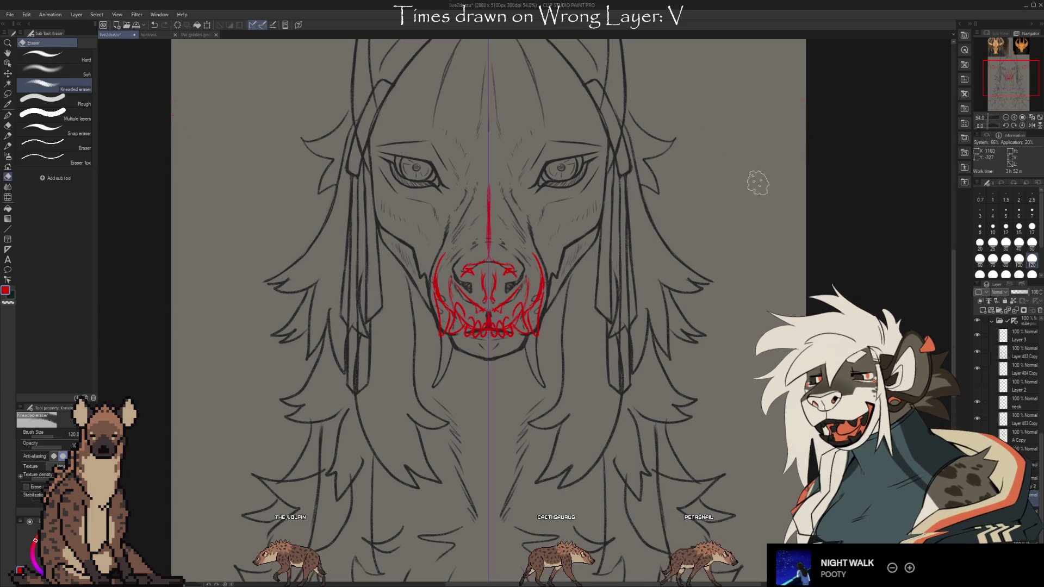
key(b)
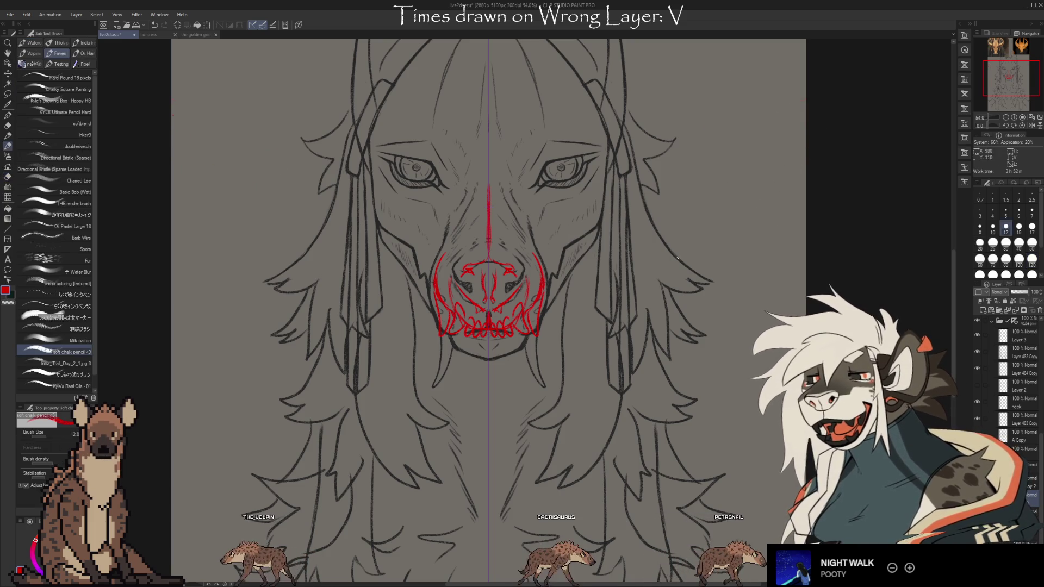
key(ctrl+z)
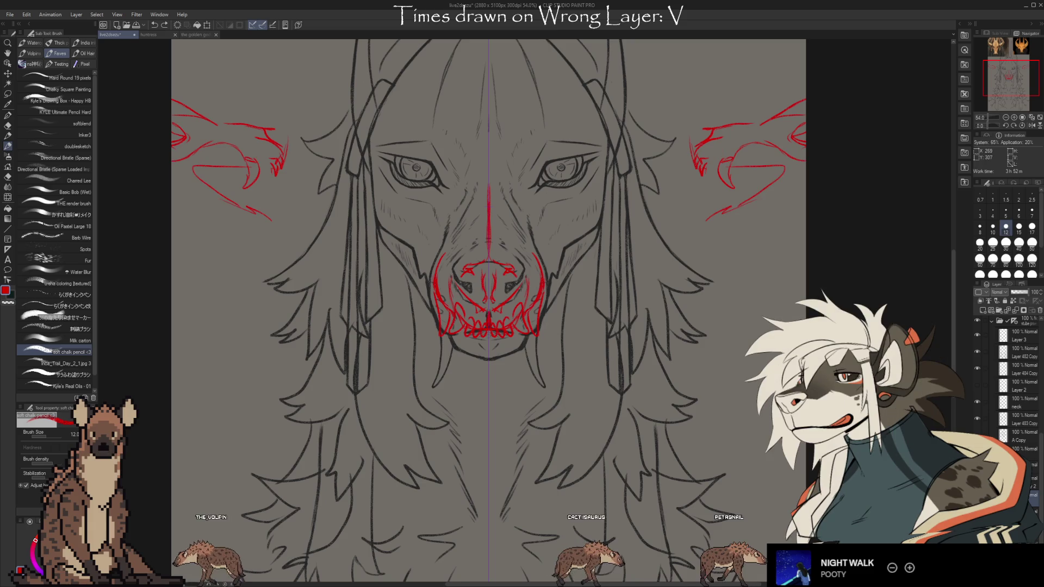
key(ctrl+z)
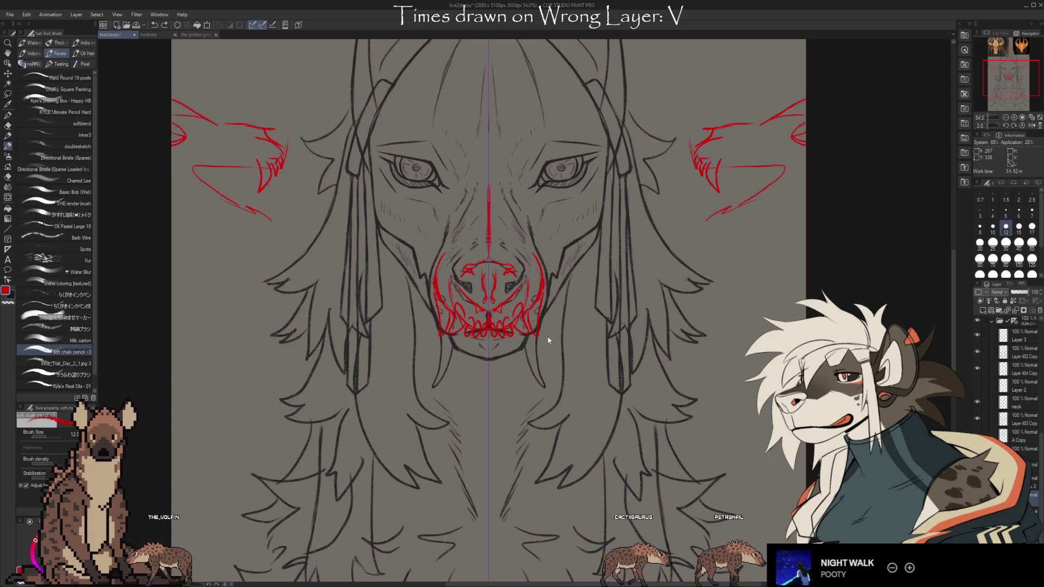
key(e)
key(ctrl+z)
key(ctrl+z)
key(ctrl+z)
key(ctrl+z)
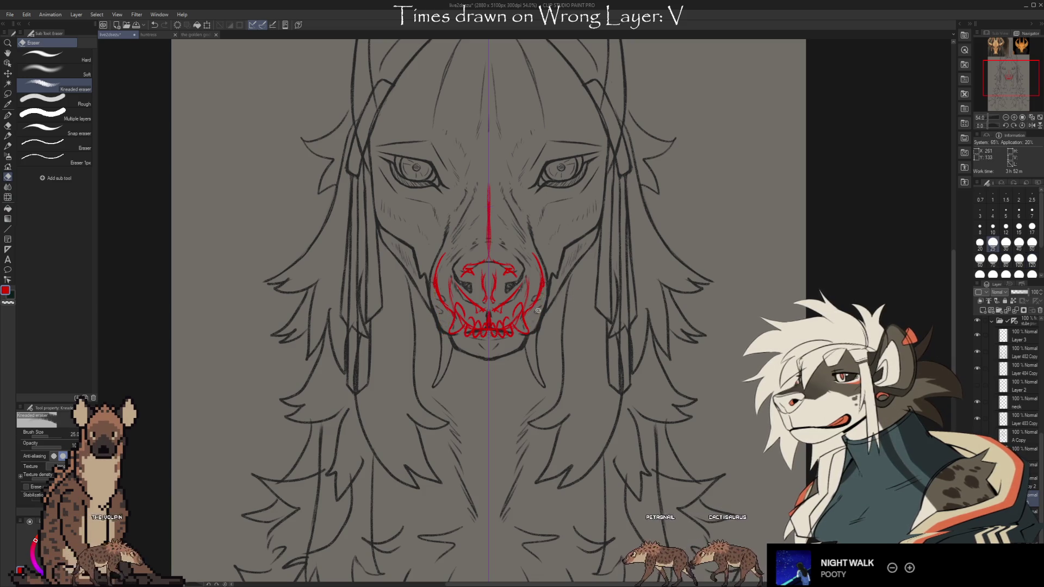
- Draw mirrored red markings from each eye to the muzzle and across both lower cheeks
key(b)
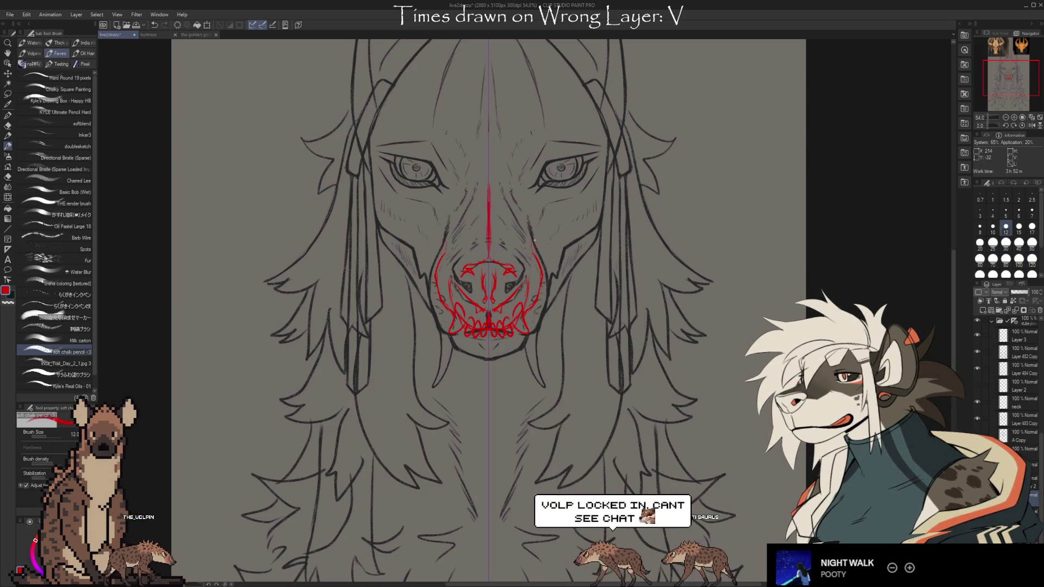
drag(374, 176, 442, 247)
drag(604, 177, 536, 246)
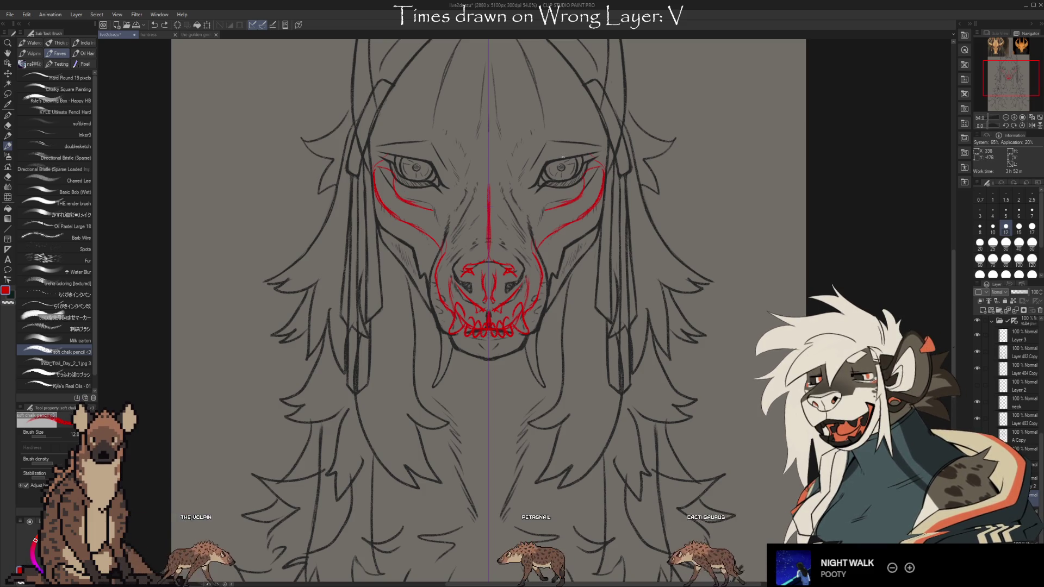
drag(387, 242, 426, 293)
drag(594, 245, 555, 292)
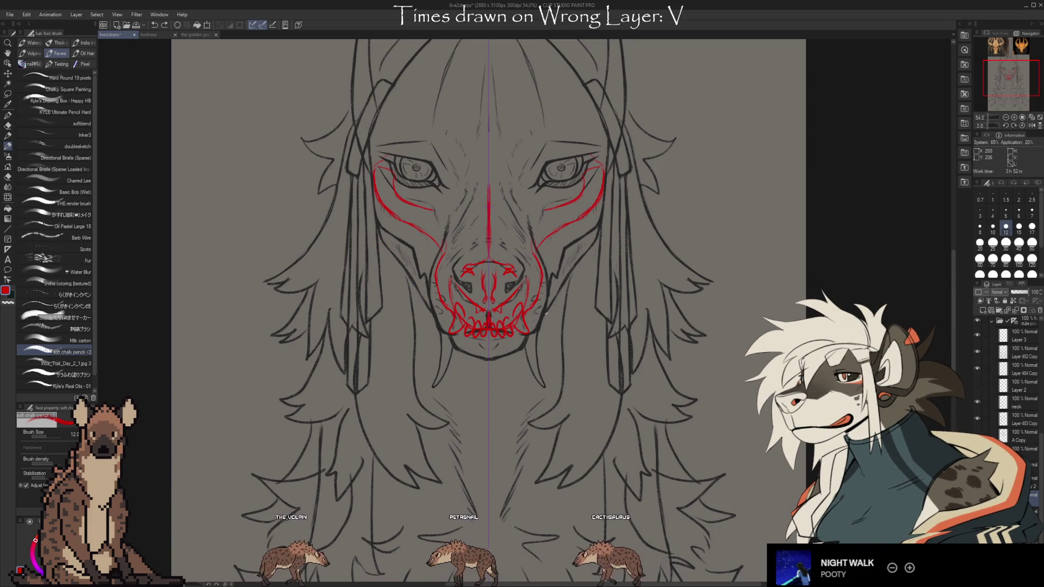
drag(594, 243, 549, 304)
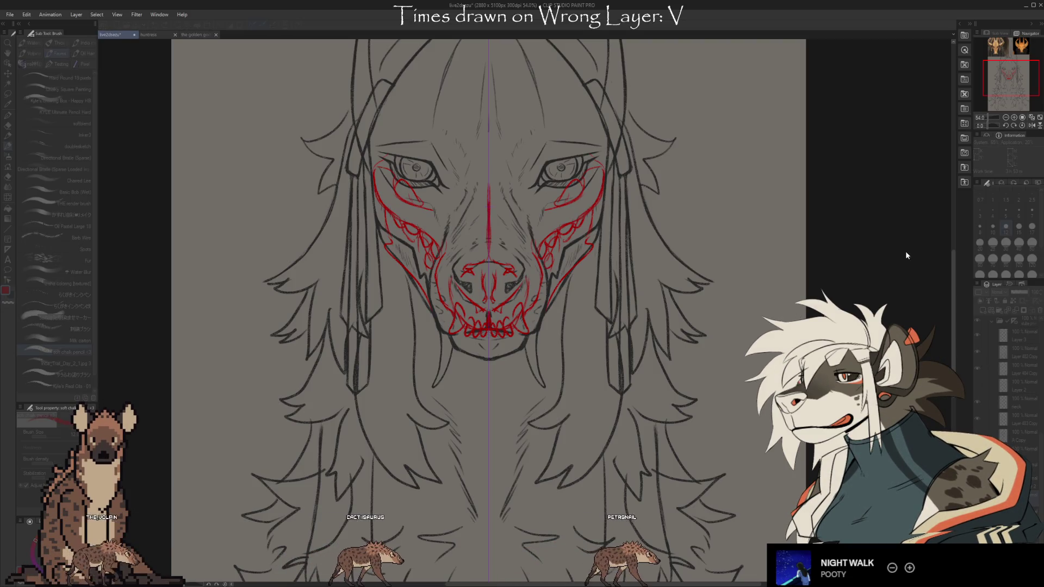
- Sample a brighter red from the markings and extend red strokes below both sides of the jaw
alt+click(500, 305)
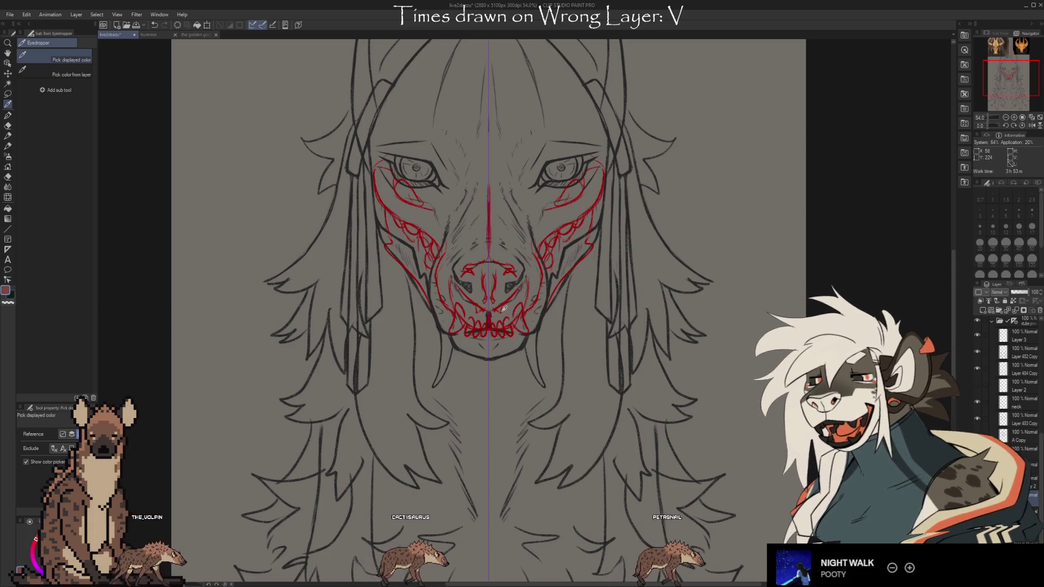
alt+click(506, 332)
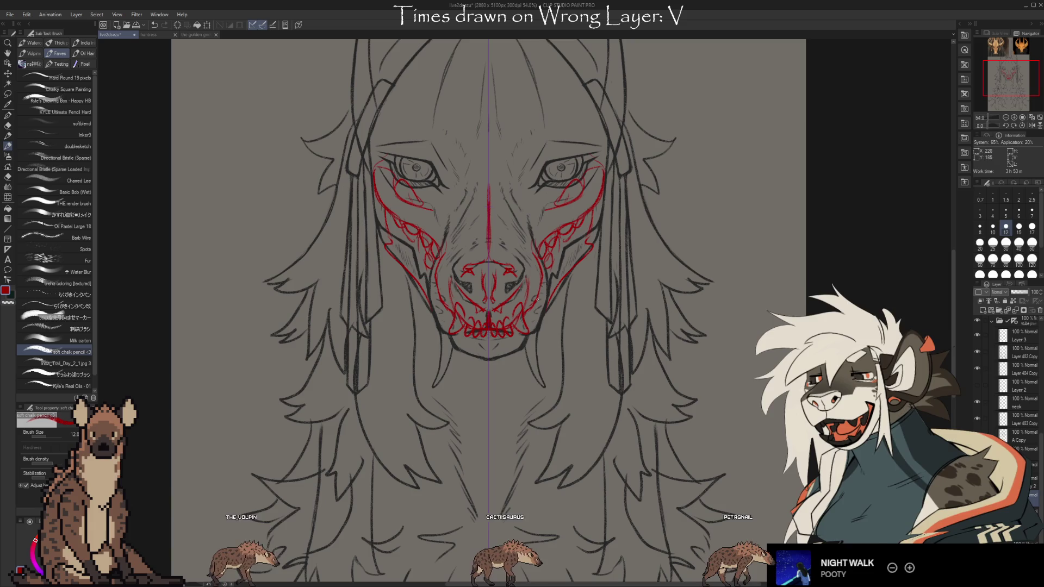
drag(450, 325, 431, 356)
drag(534, 321, 546, 357)
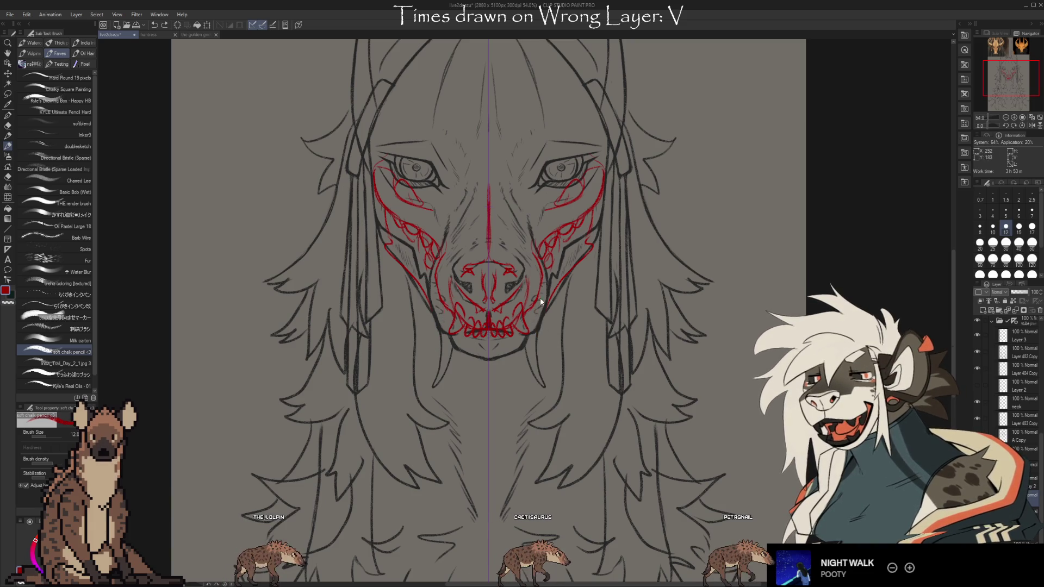
drag(724, 186, 690, 520)
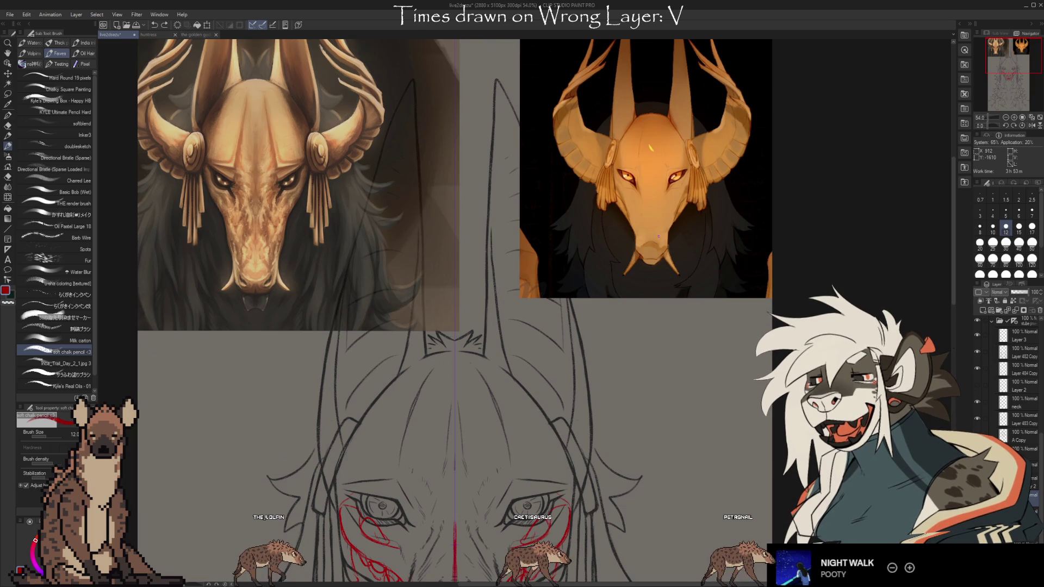
- Draw red markings around the eyes and extend the red centre line down the face
scroll(668, 237, up, 4)
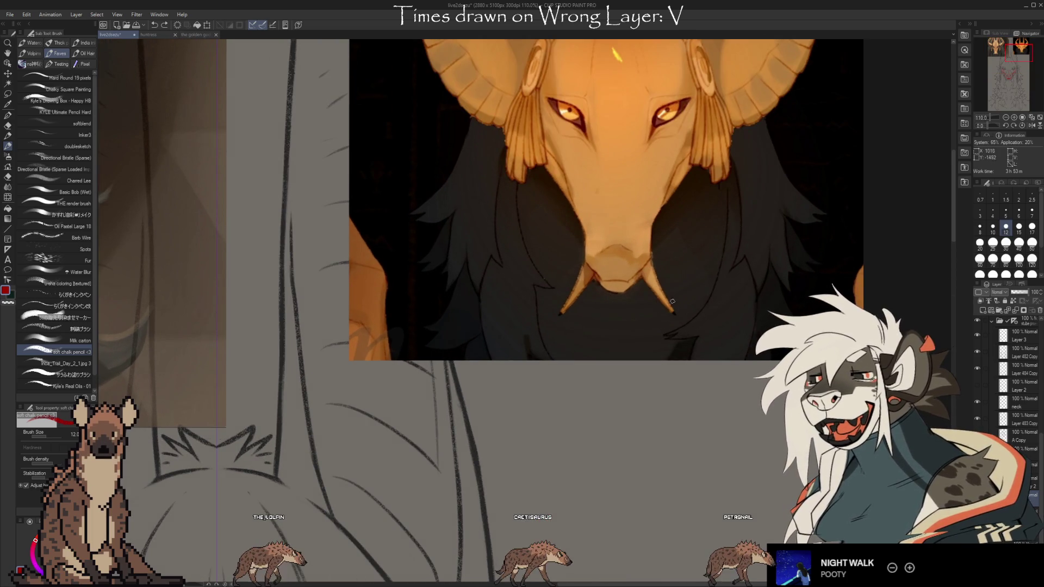
scroll(679, 295, down, 5)
scroll(659, 242, down, 5)
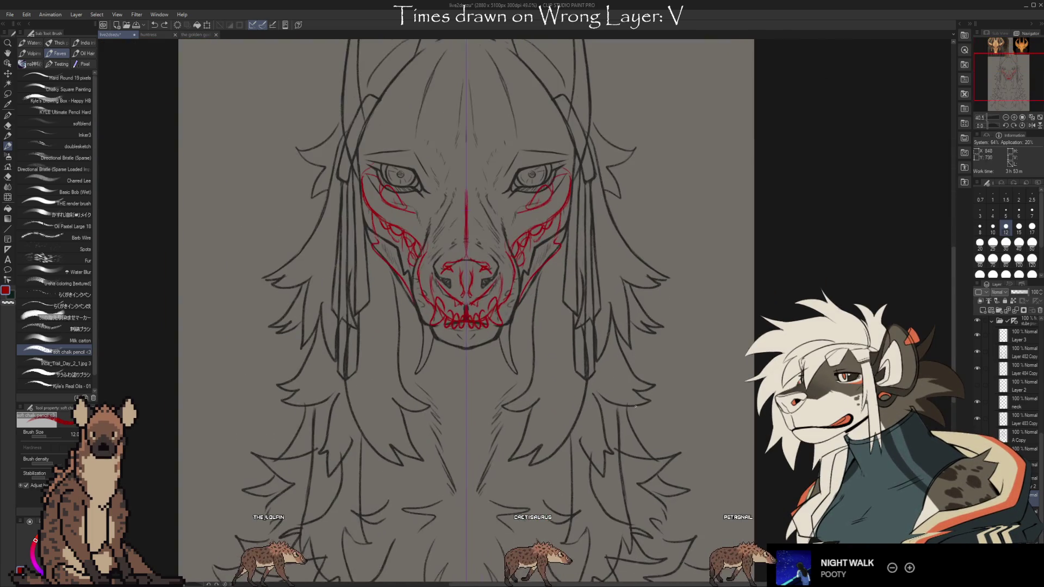
scroll(530, 375, up, 1)
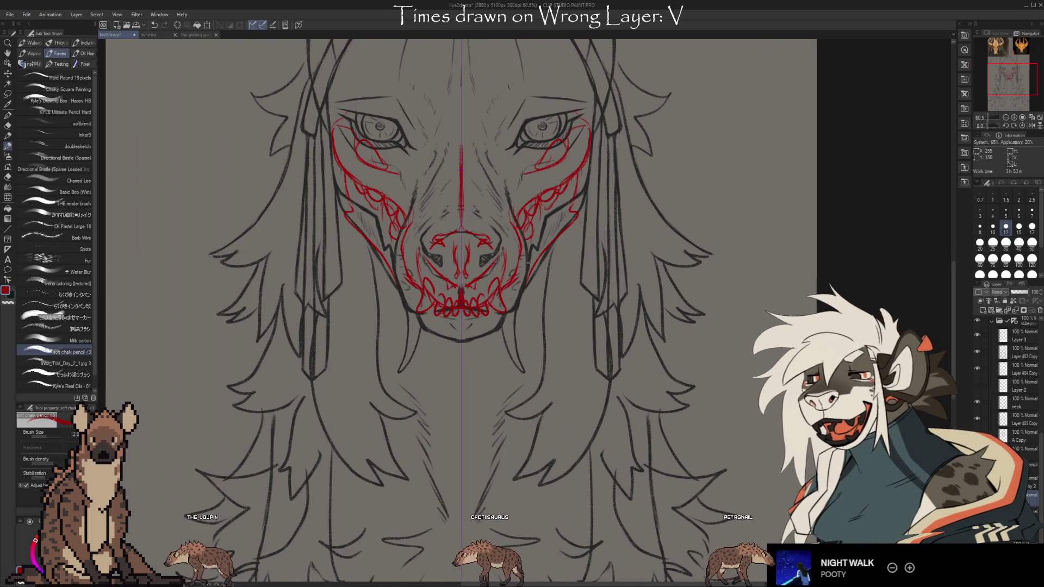
key(e)
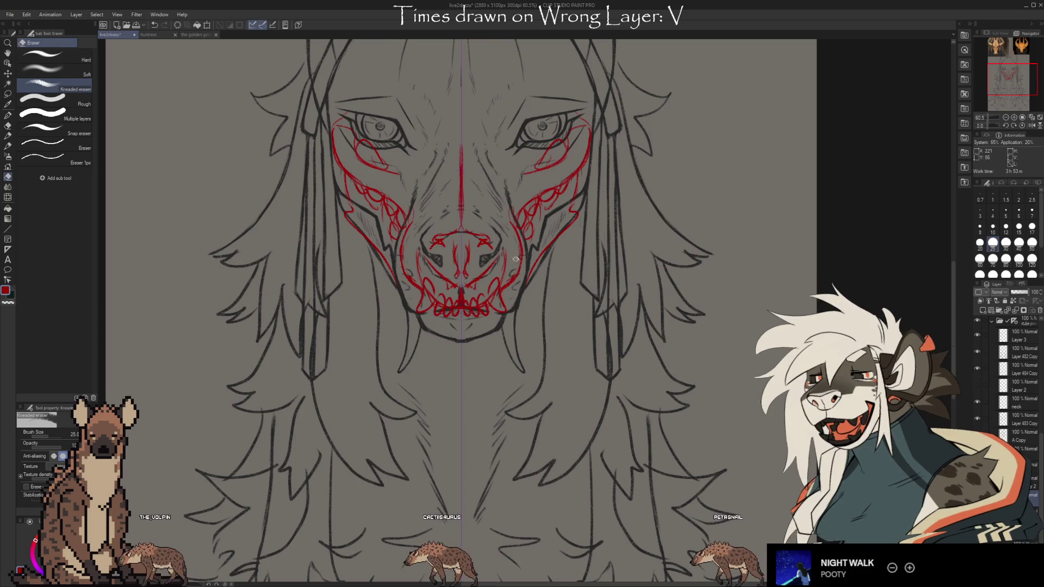
key(b)
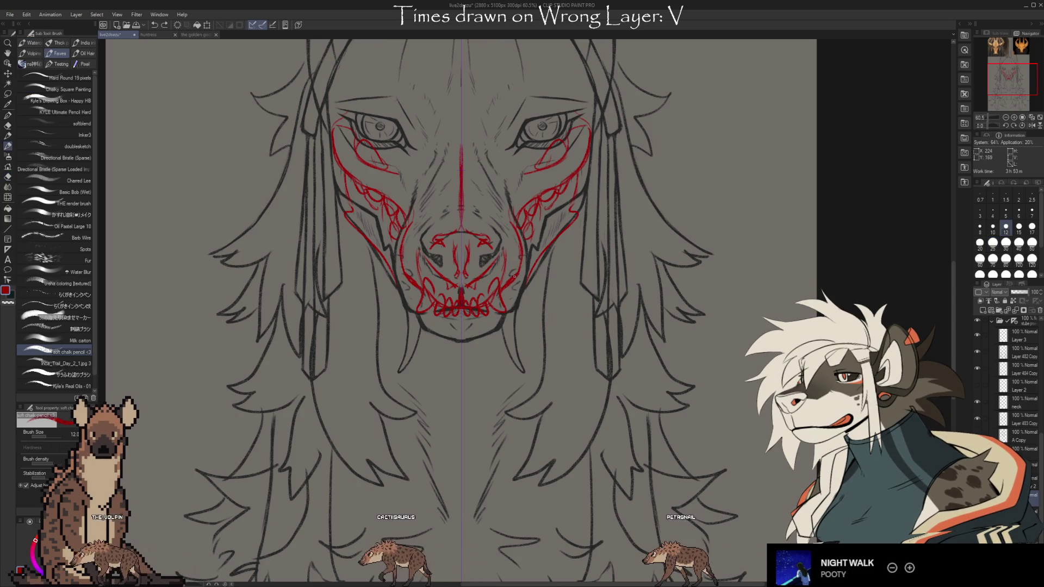
drag(517, 169, 542, 112)
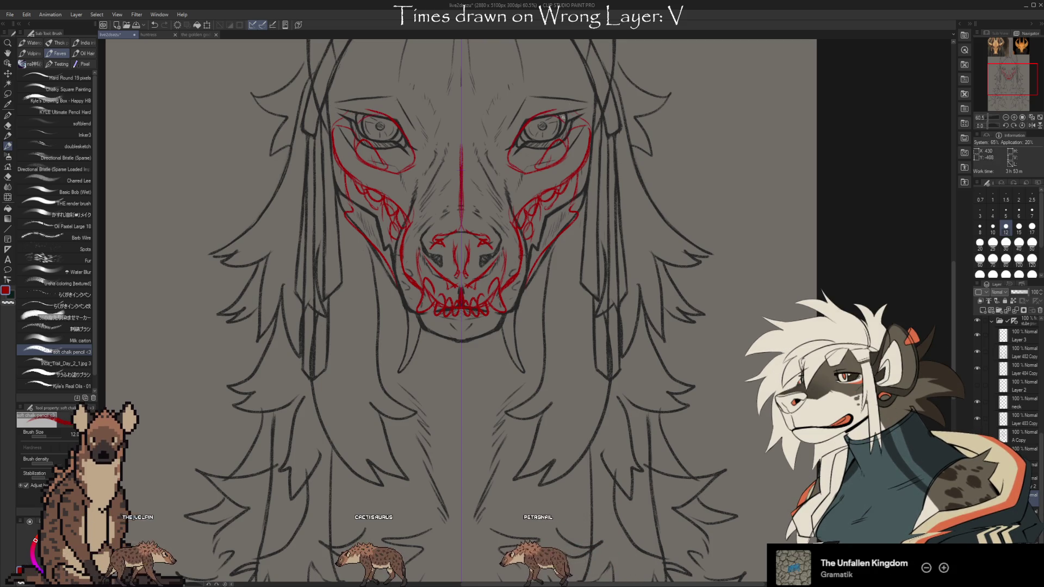
drag(621, 157, 642, 227)
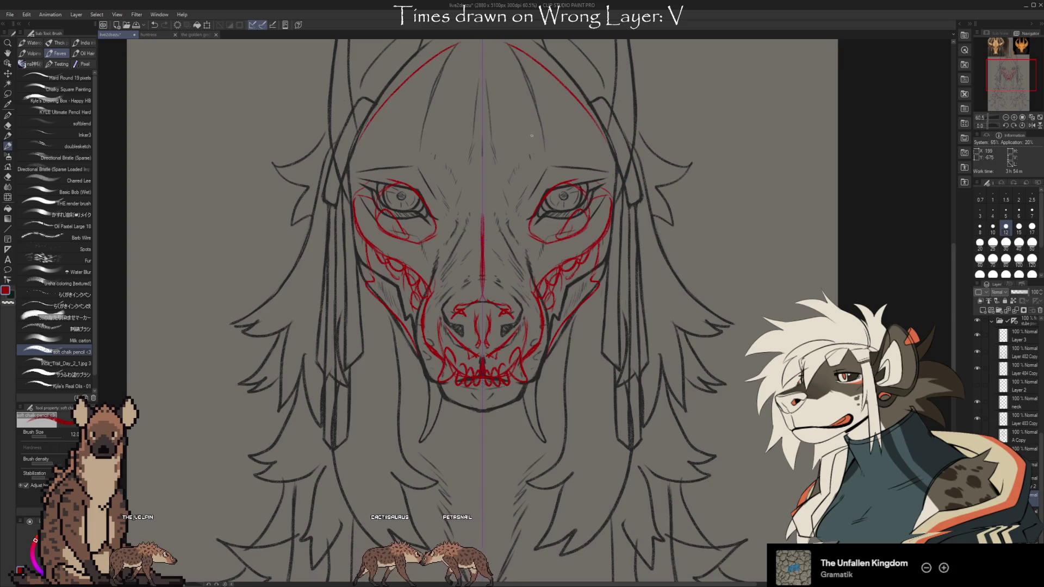
drag(525, 130, 531, 176)
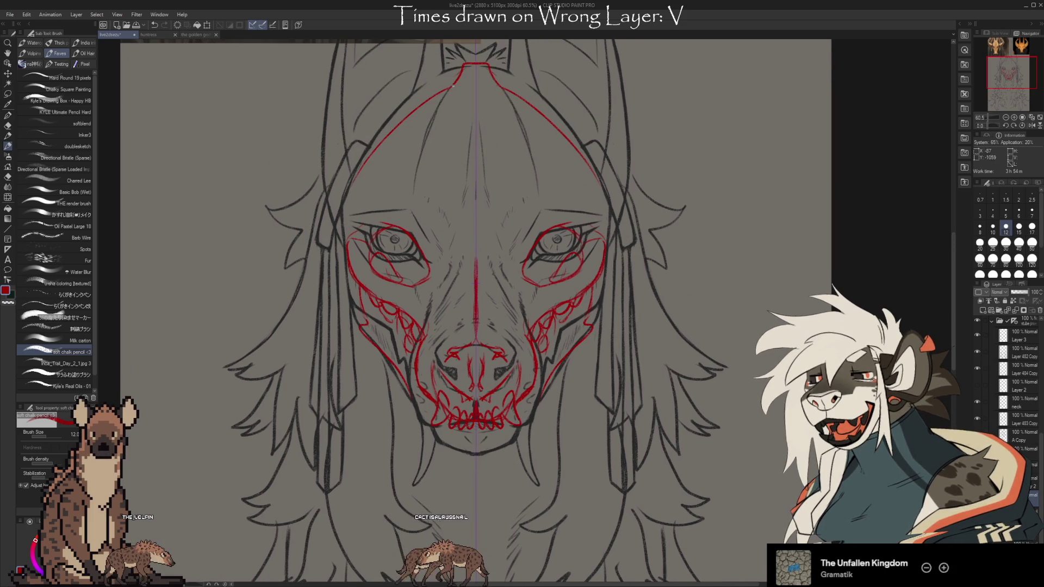
drag(444, 145, 465, 251)
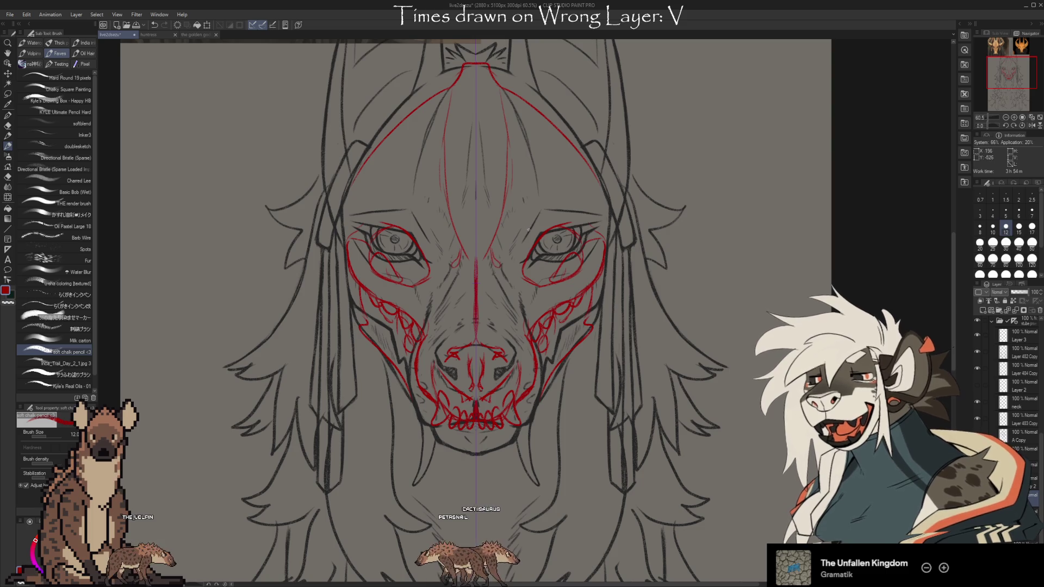
- Add red dots, mirrored forehead lines and curved brow marks above both eyes
click(529, 298)
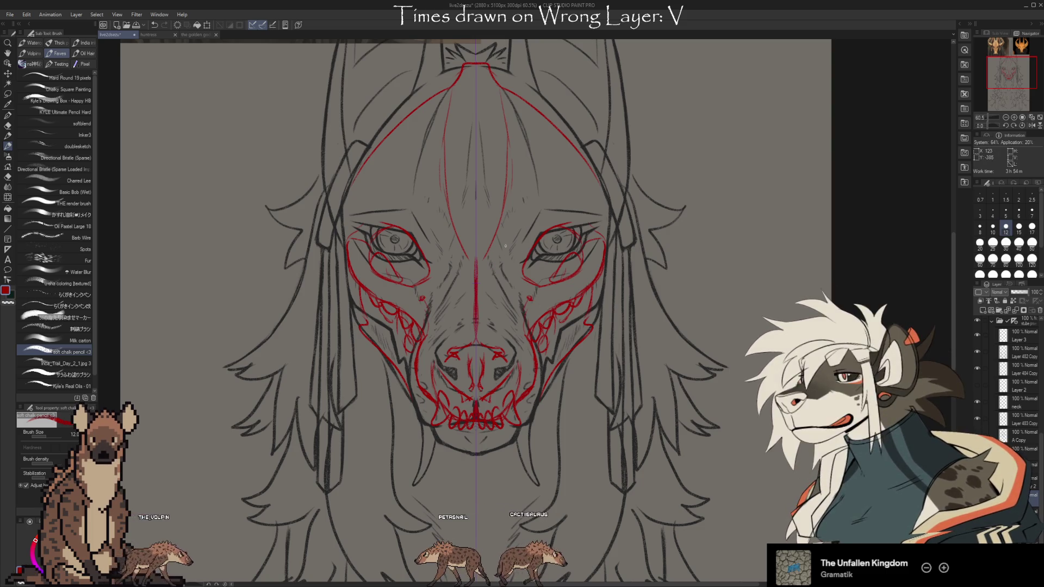
drag(590, 207, 583, 150)
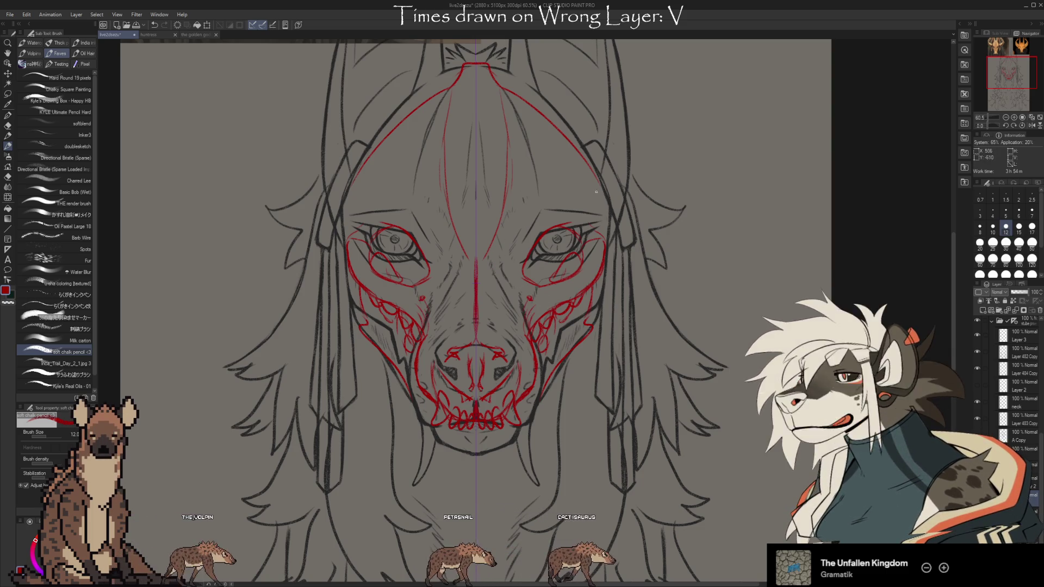
drag(531, 215, 520, 229)
key(e)
key(b)
drag(563, 216, 523, 131)
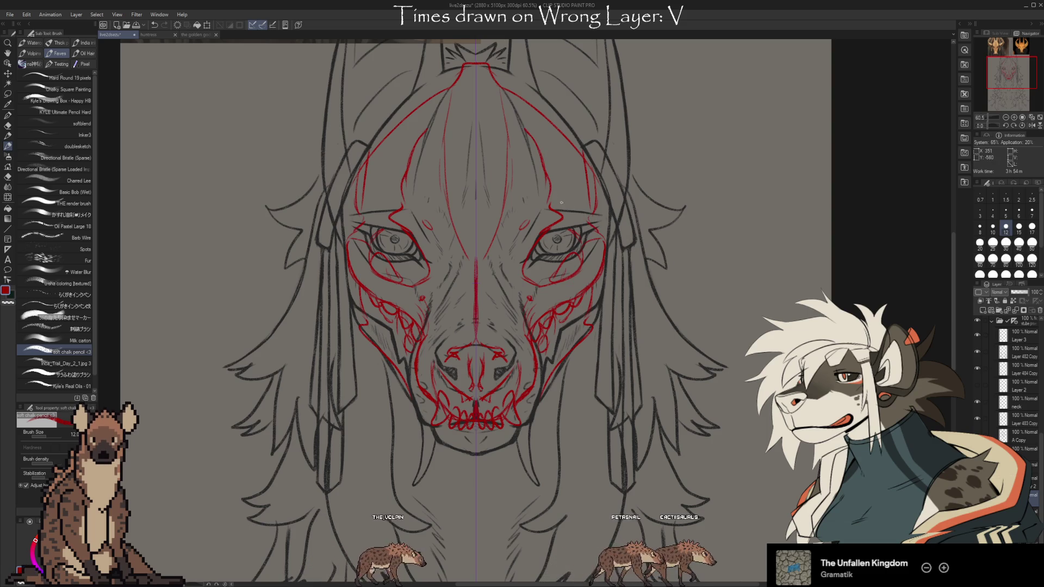
drag(594, 227, 589, 198)
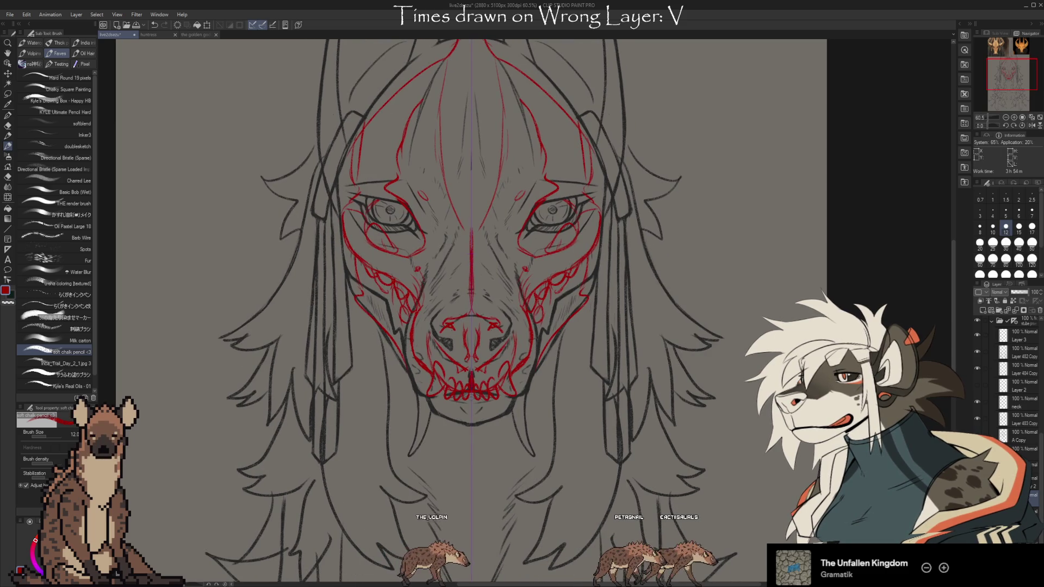
- Check the markings by toggling the black face sketch, then draw long mirrored red fangs below the jaw
click(976, 351)
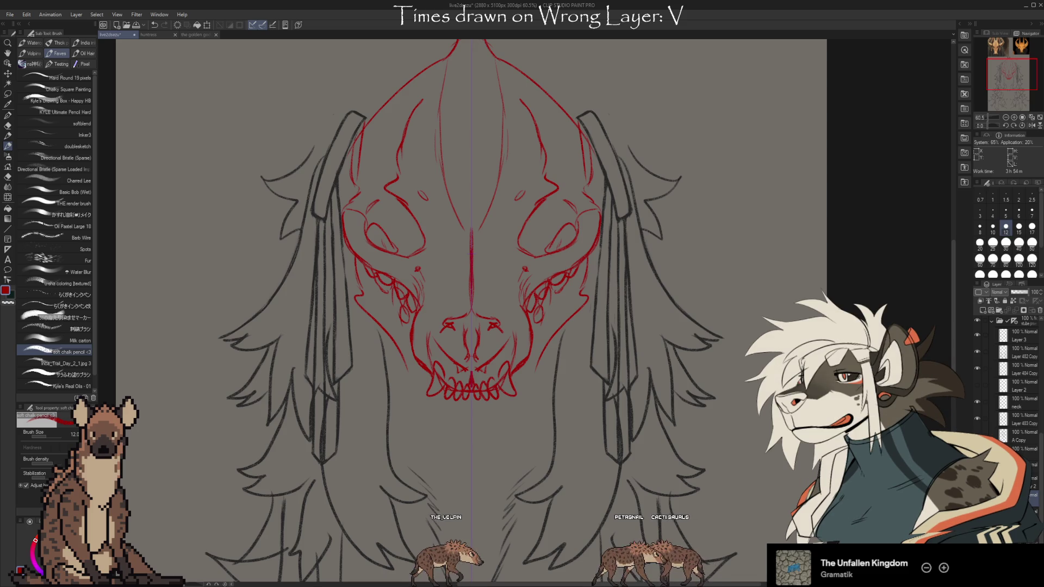
click(976, 352)
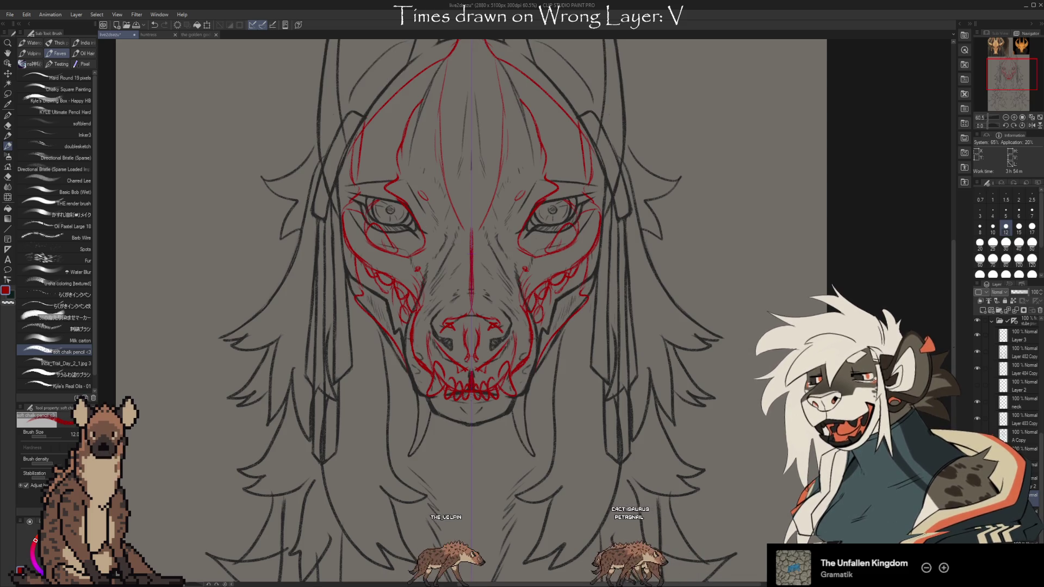
drag(521, 333, 504, 290)
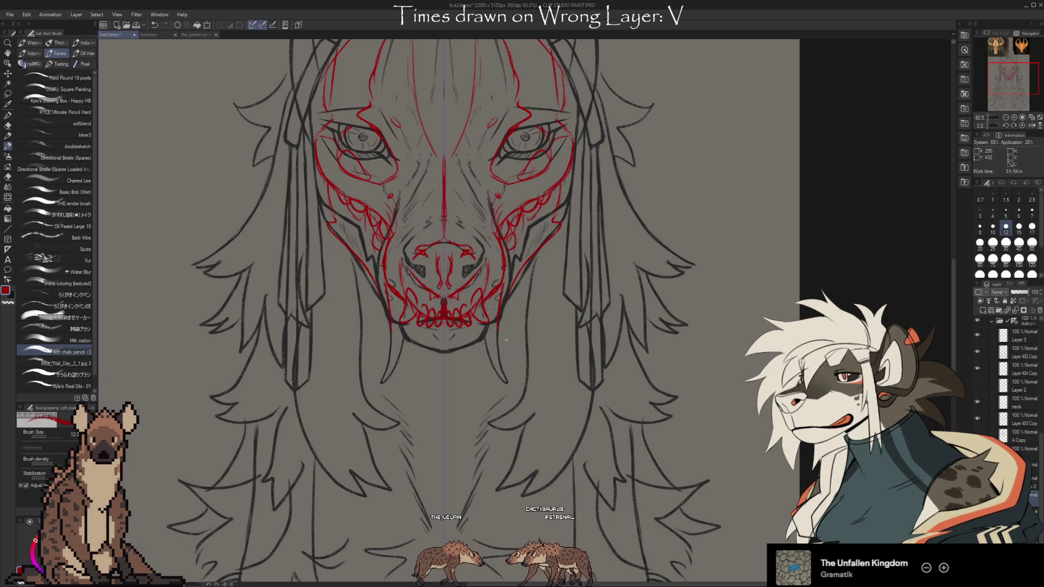
drag(502, 320, 506, 372)
drag(389, 321, 385, 368)
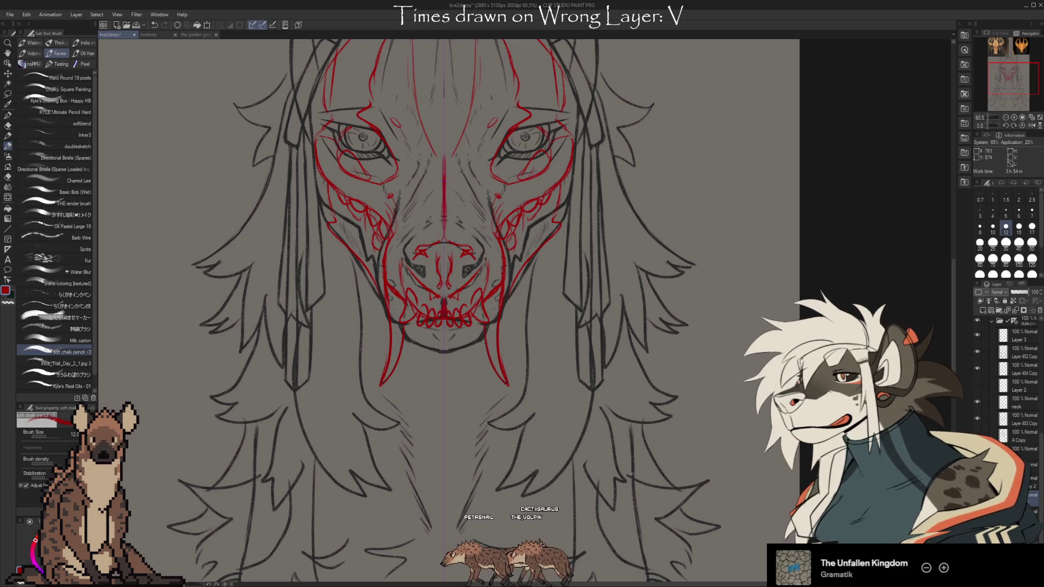
mouse_move(661, 459)
mouse_down()
mouse_move(664, 525)
mouse_move(671, 460)
mouse_up()
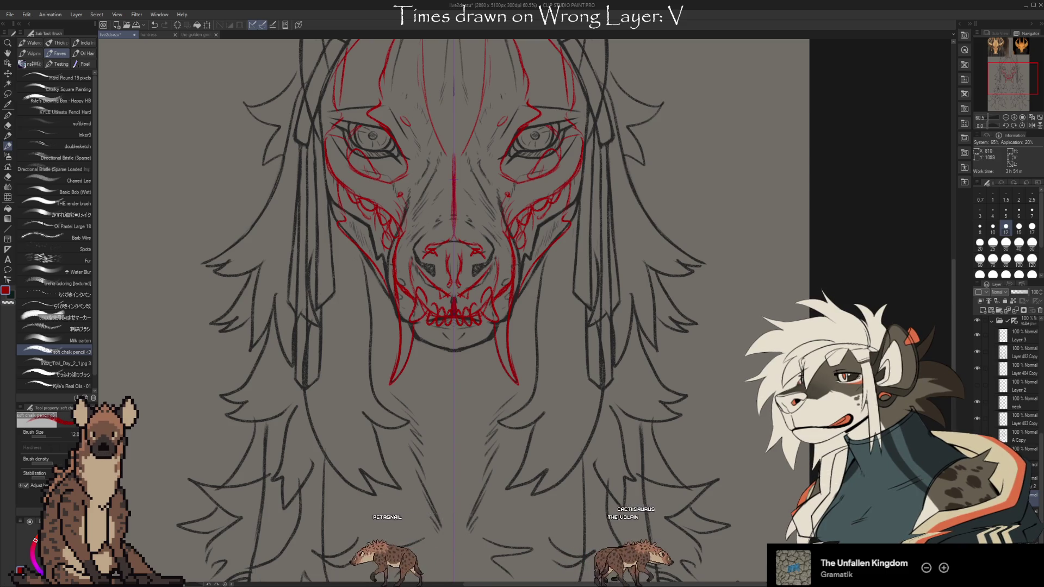
mouse_move(680, 198)
mouse_down()
mouse_move(650, 550)
mouse_move(669, 200)
mouse_up()
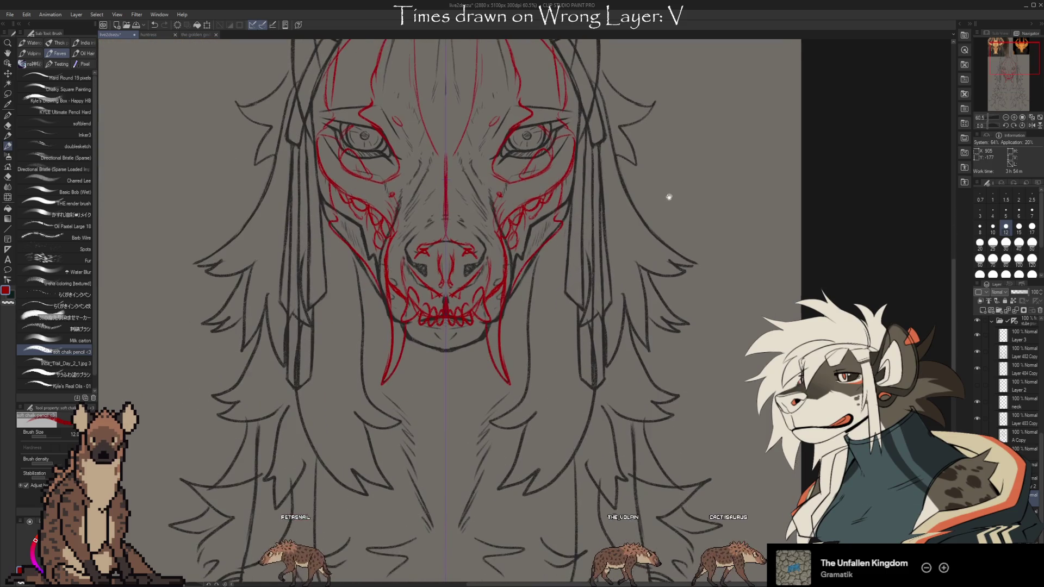
drag(660, 491, 680, 510)
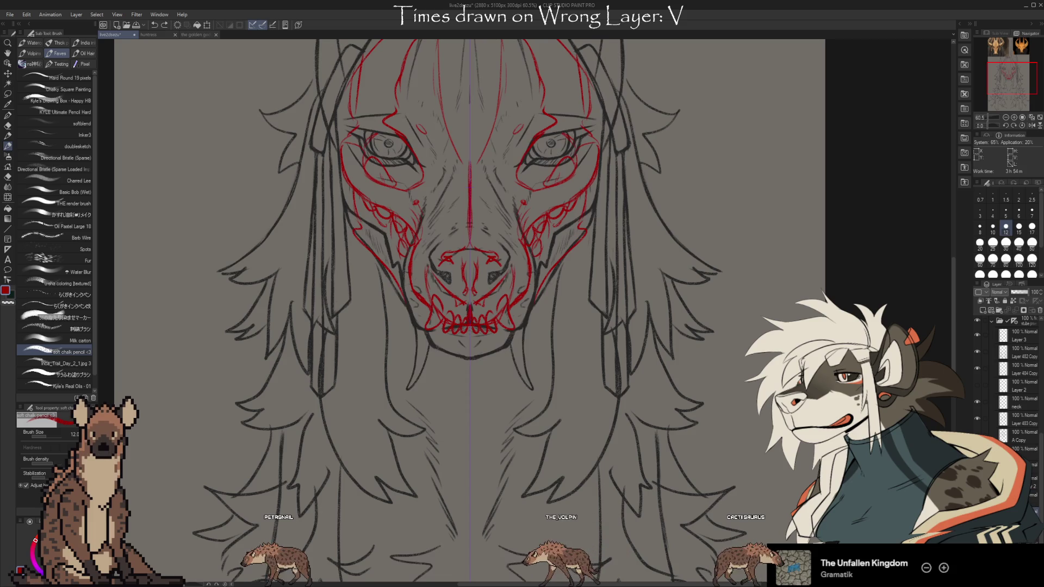
- Lasso both fangs, try and cancel a transform, and compare by toggling the red sketch
key(m)
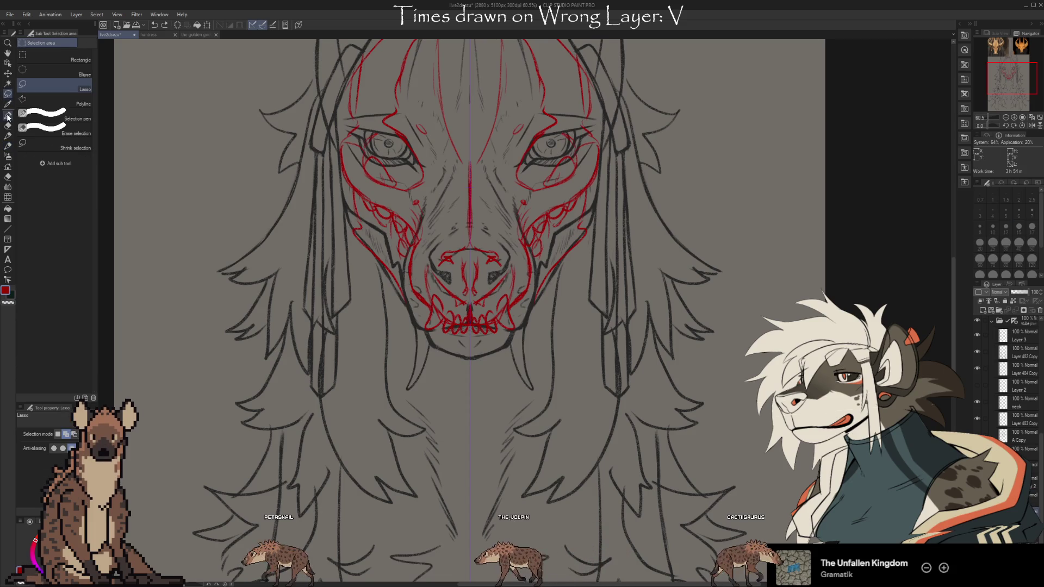
mouse_move(507, 373)
mouse_down()
mouse_move(515, 340)
mouse_move(532, 326)
mouse_up()
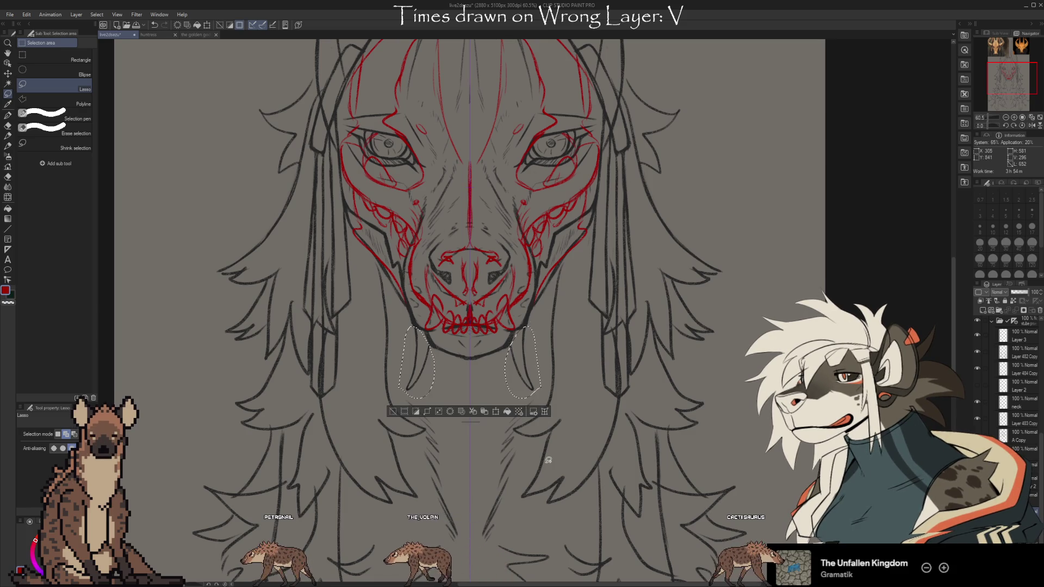
click(496, 411)
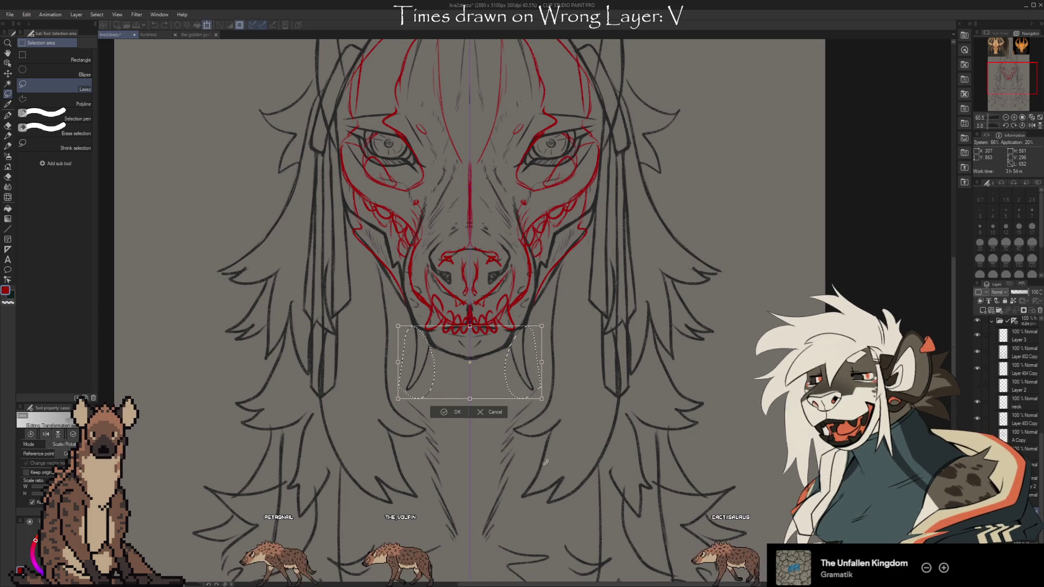
click(493, 416)
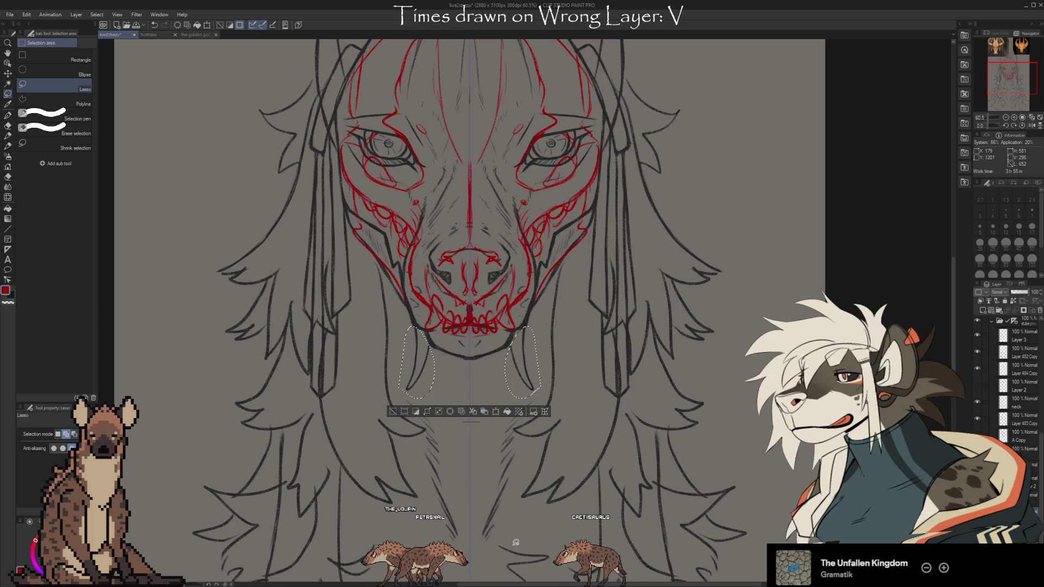
click(391, 411)
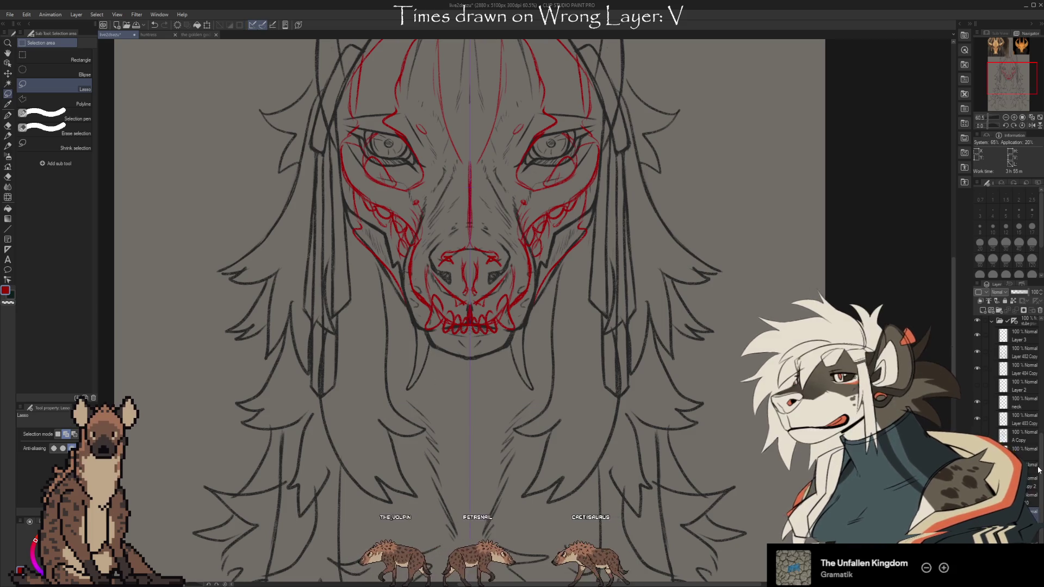
scroll(1038, 469, up, 2)
scroll(1039, 489, down, 2)
click(977, 335)
click(977, 335)
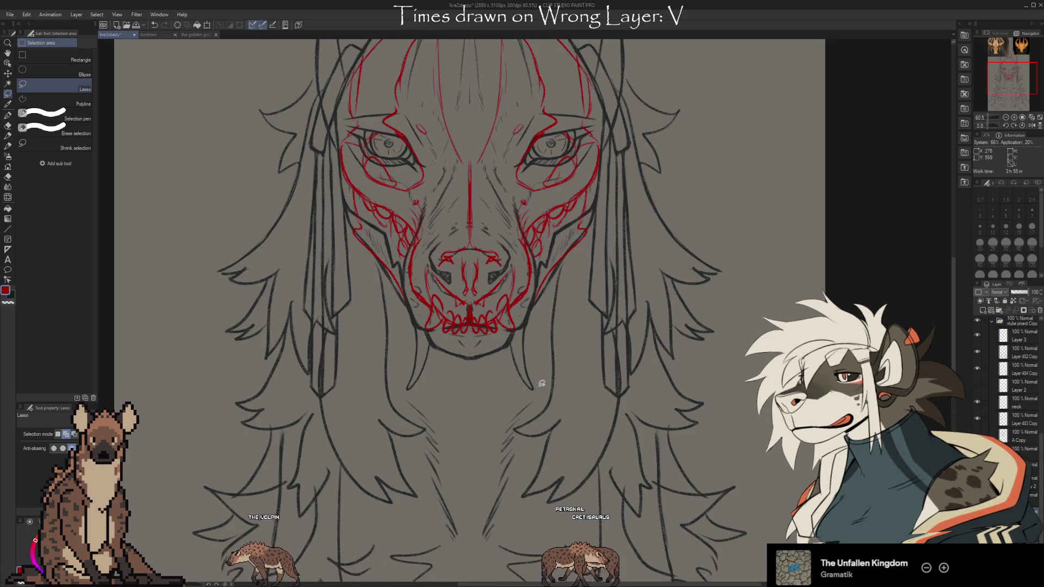
drag(412, 327, 432, 353)
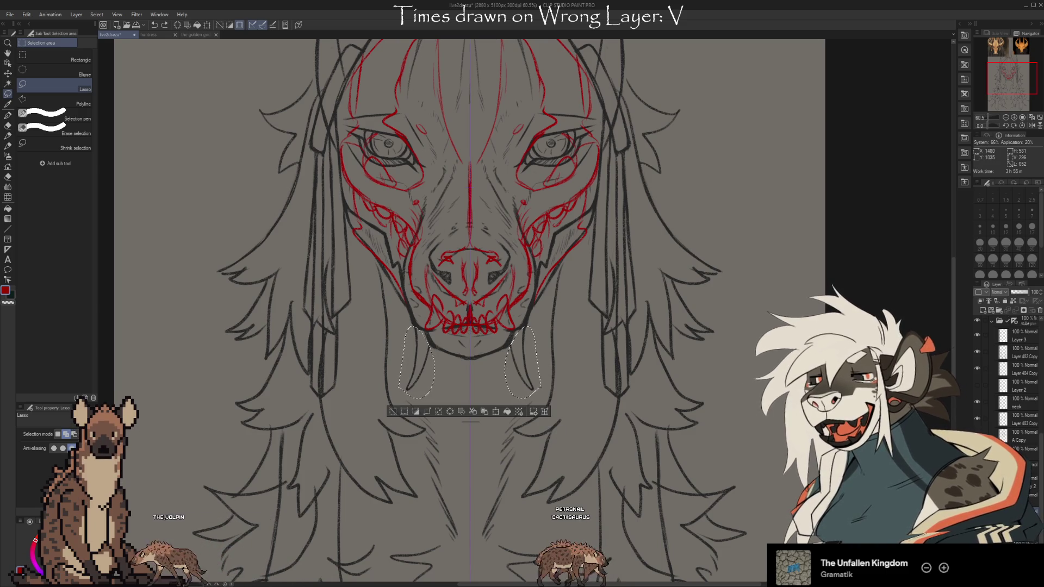
click(393, 411)
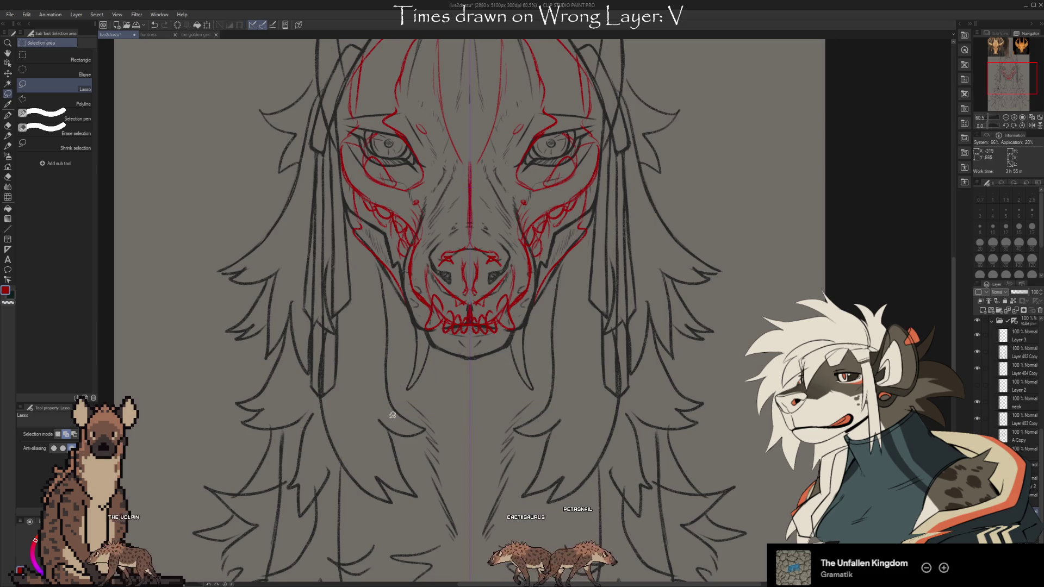
- Target the vtube project Copy folder and lasso the stroke hanging below the jaw
scroll(1022, 424, up, 3)
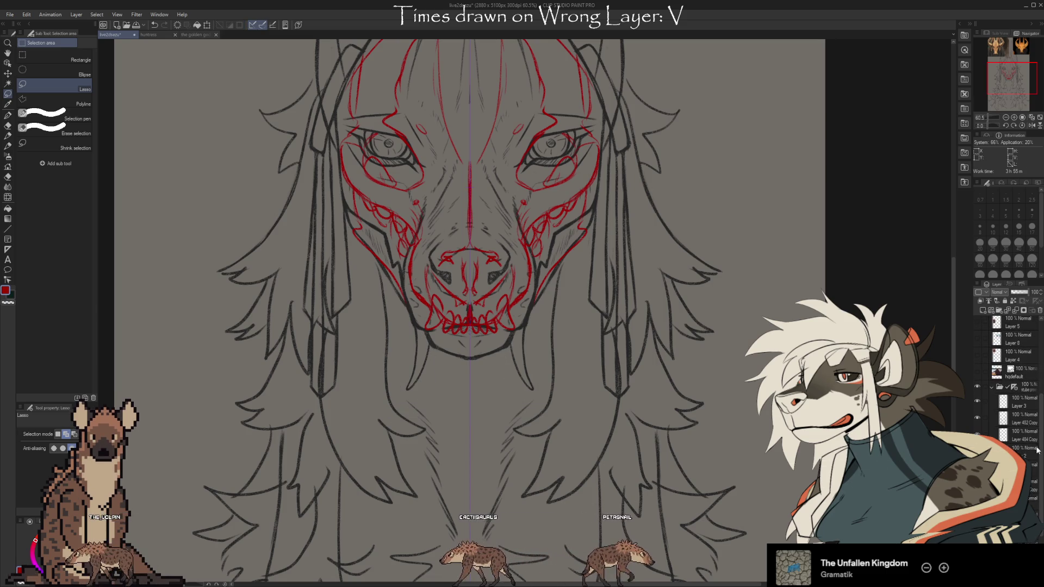
click(1021, 383)
scroll(1021, 384, down, 3)
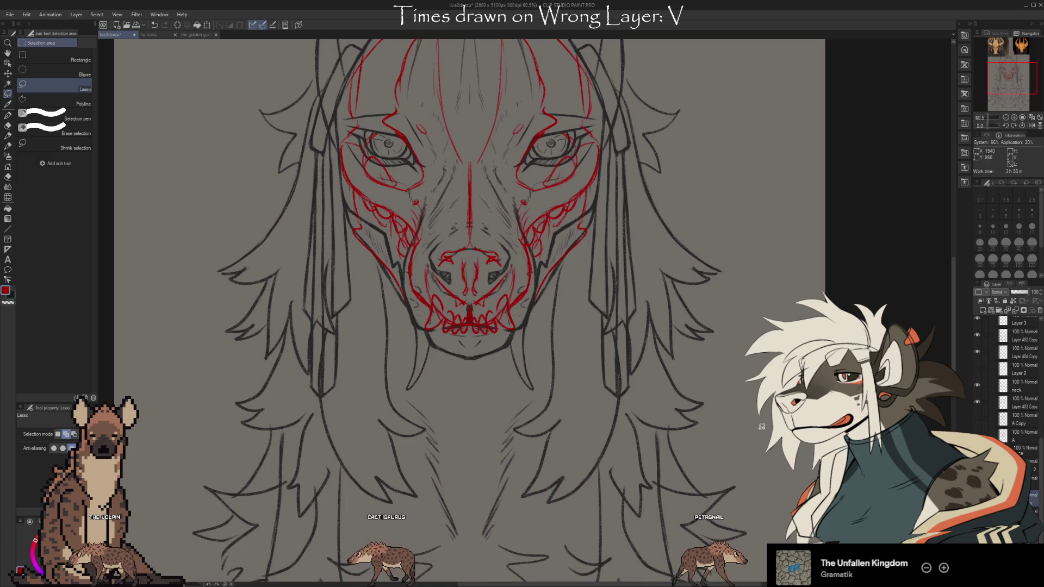
drag(542, 385, 531, 324)
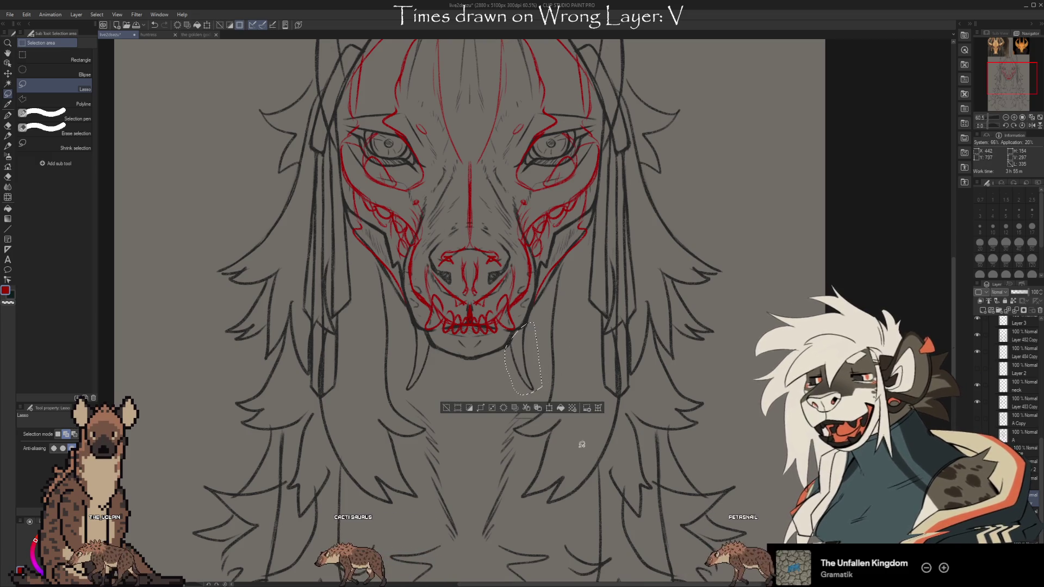
scroll(664, 361, up, 3)
mouse_move(630, 307)
mouse_down()
mouse_move(626, 417)
mouse_move(546, 468)
mouse_move(410, 471)
mouse_move(720, 441)
mouse_up()
scroll(626, 417, down, 4)
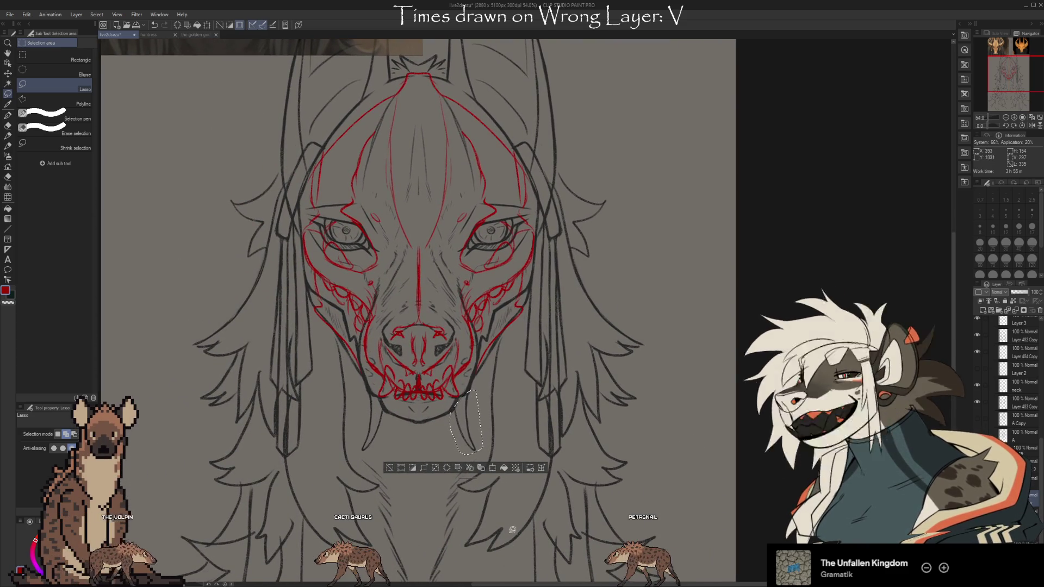
- Transform the thin stroke below the jaw a few pixels upward and commit it
key(ctrl+d)
key(e)
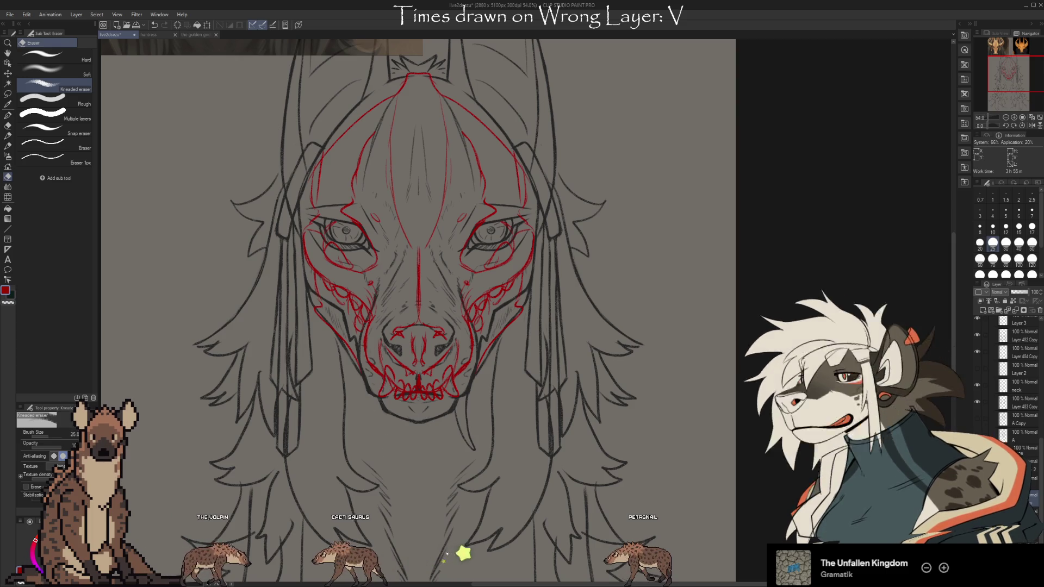
key(ctrl+t)
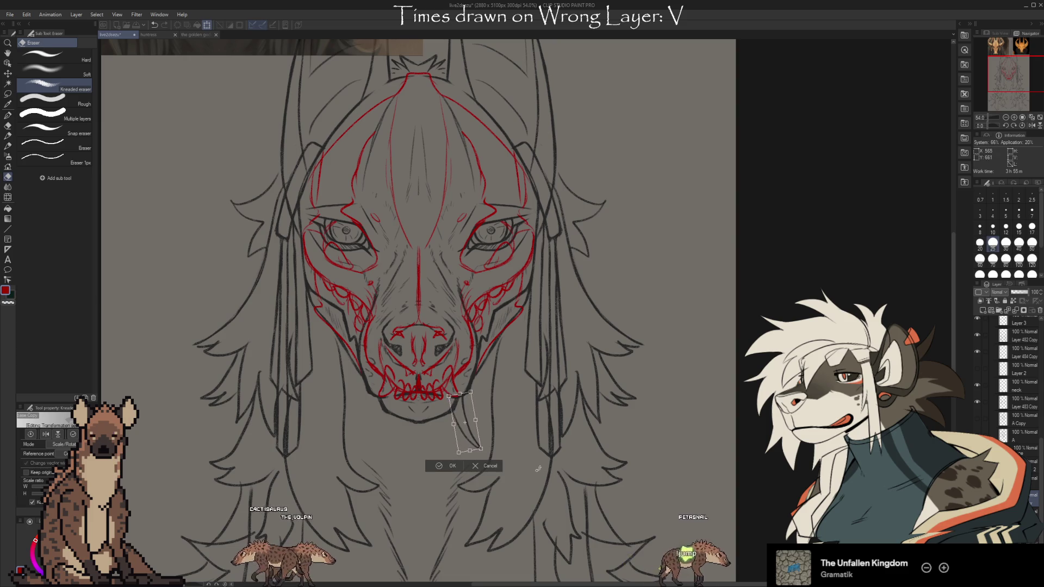
mouse_move(472, 442)
mouse_down()
mouse_move(484, 442)
mouse_move(475, 435)
mouse_up()
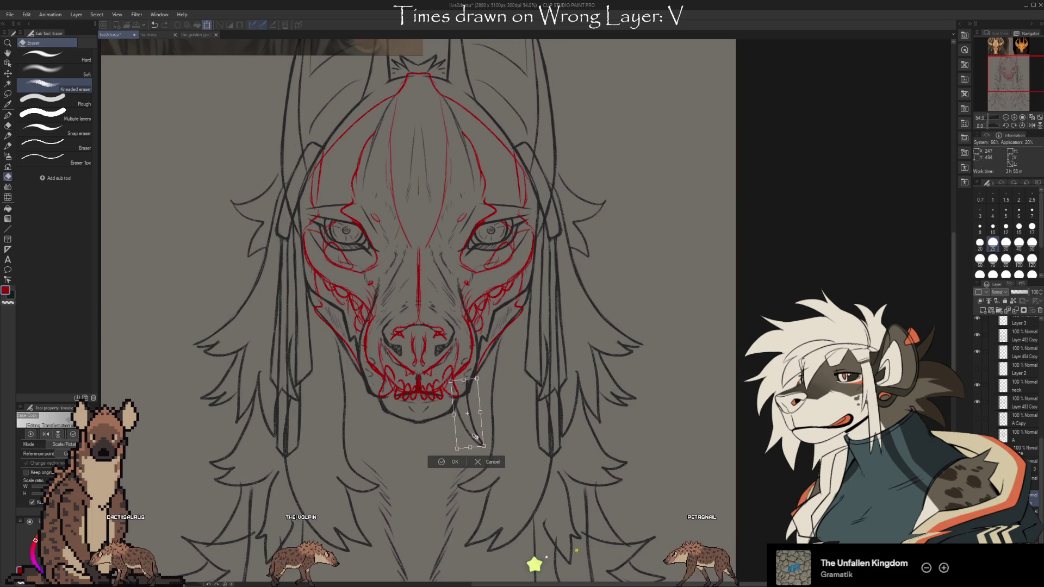
drag(476, 436, 479, 436)
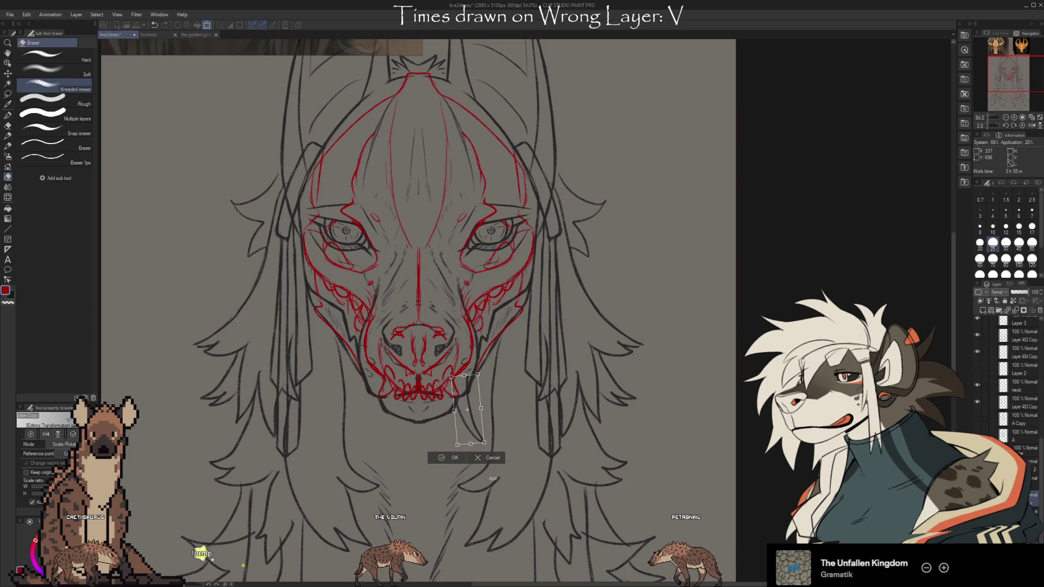
click(444, 457)
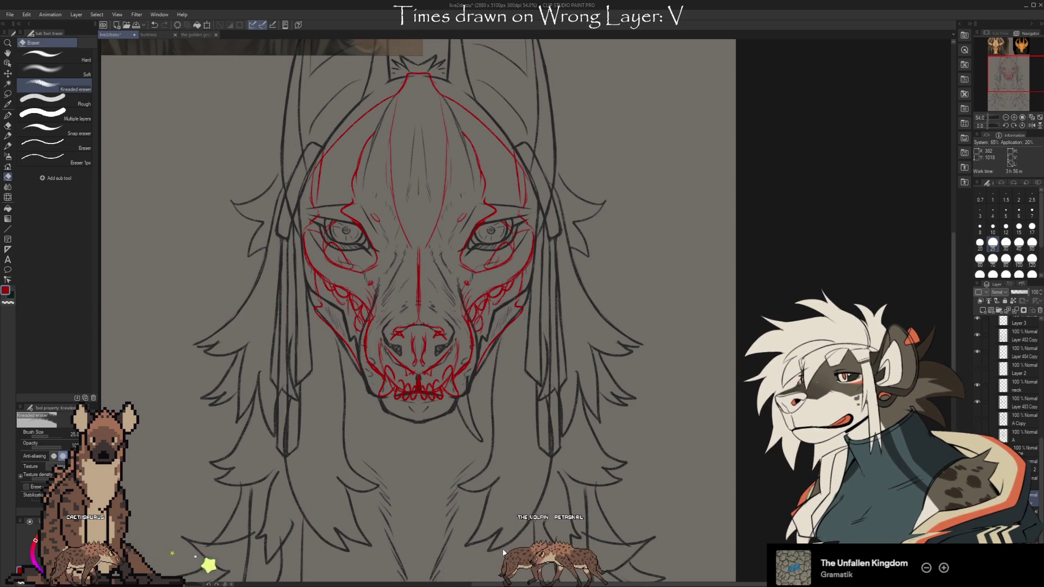
key(ctrl+t)
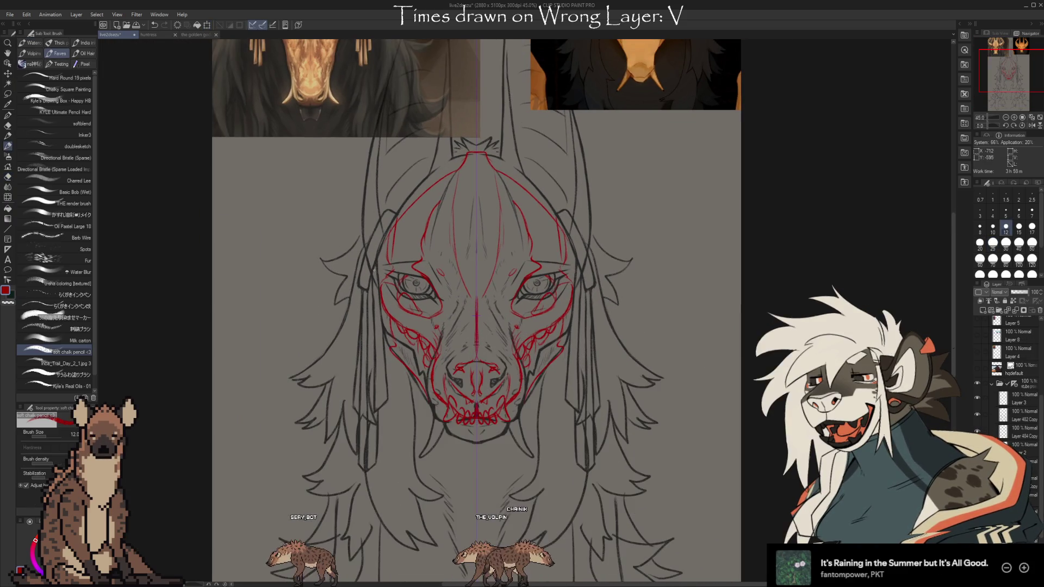
- Scroll the view over the jackal face sketch with its red markings
scroll(604, 331, up, 1)
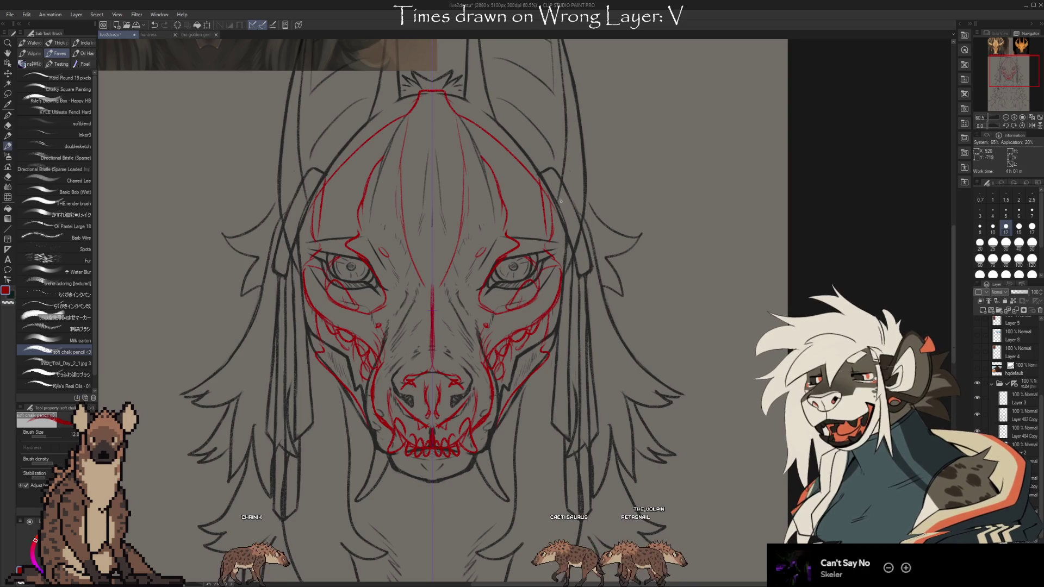
- Scroll the view of the red-marked jackal line-art
scroll(562, 180, down, 1)
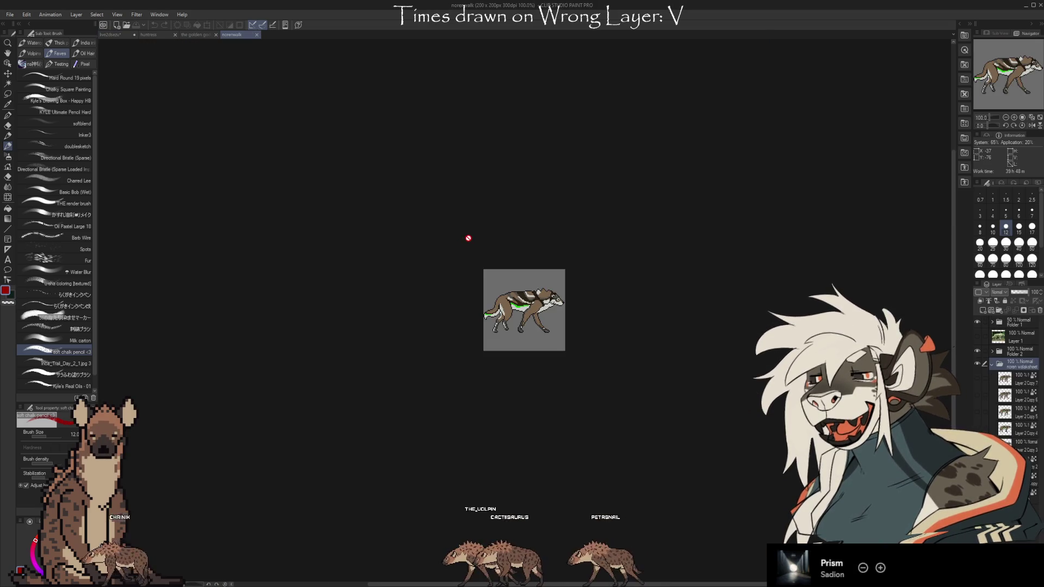
- Preview the norenwalk walk cycle of the brown canine on the Timeline
scroll(542, 318, up, 5)
scroll(528, 249, up, 3)
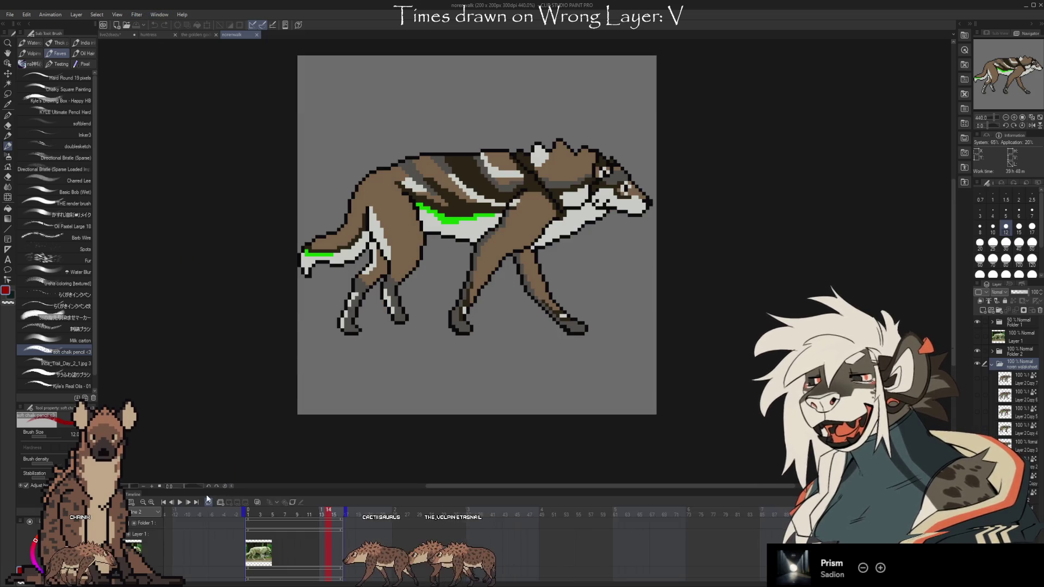
key(space)
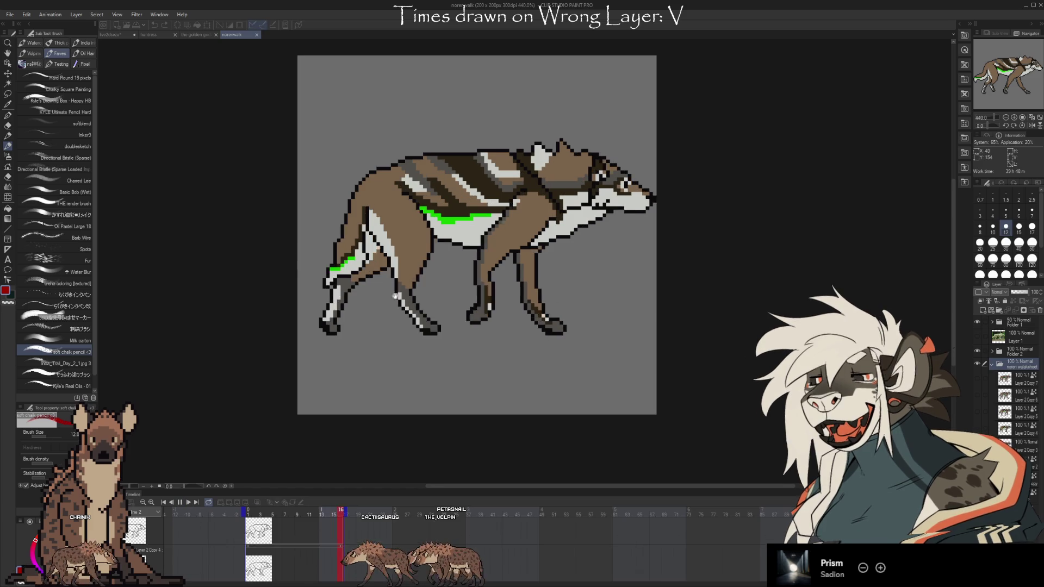
scroll(526, 98, up, 2)
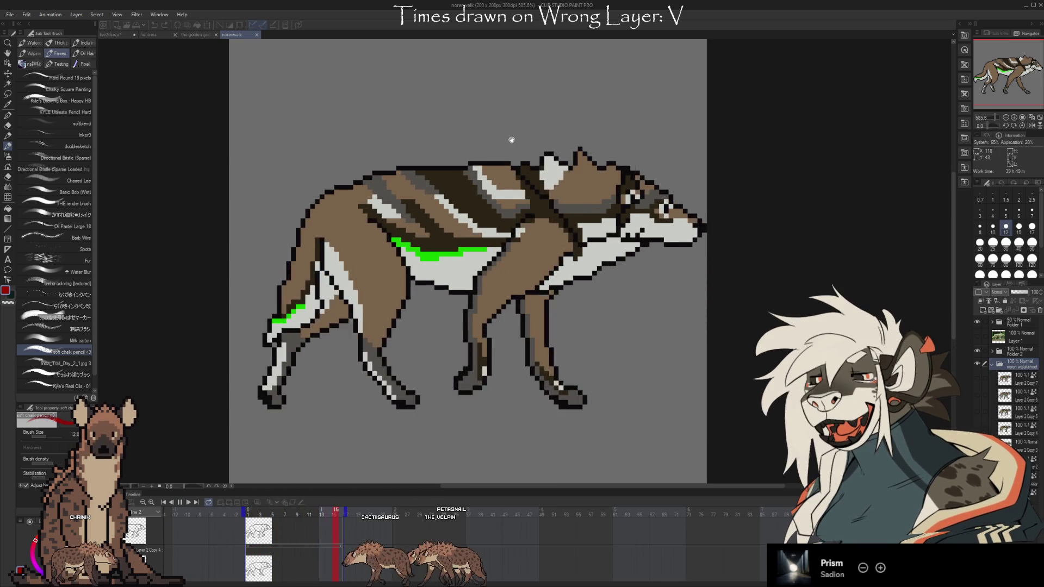
- Check which microphone the avatar app uses, then close the norenwalk animation
click(814, 308)
click(862, 267)
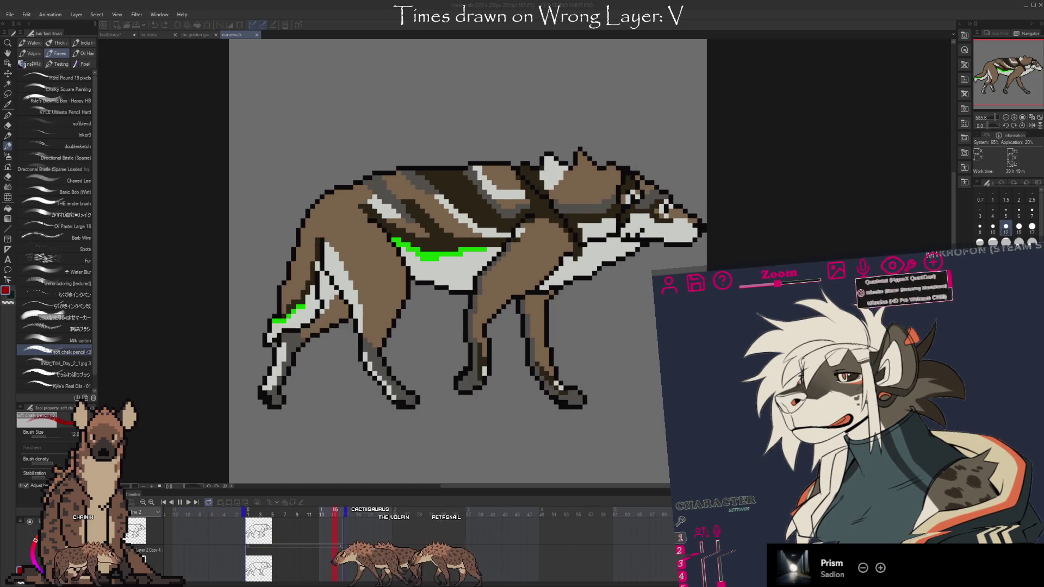
click(903, 280)
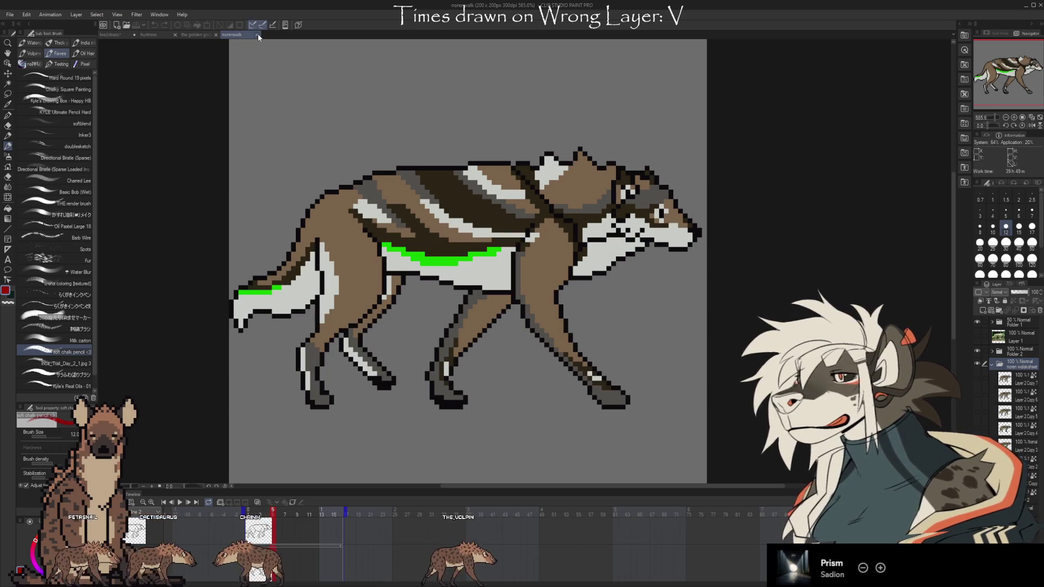
click(257, 34)
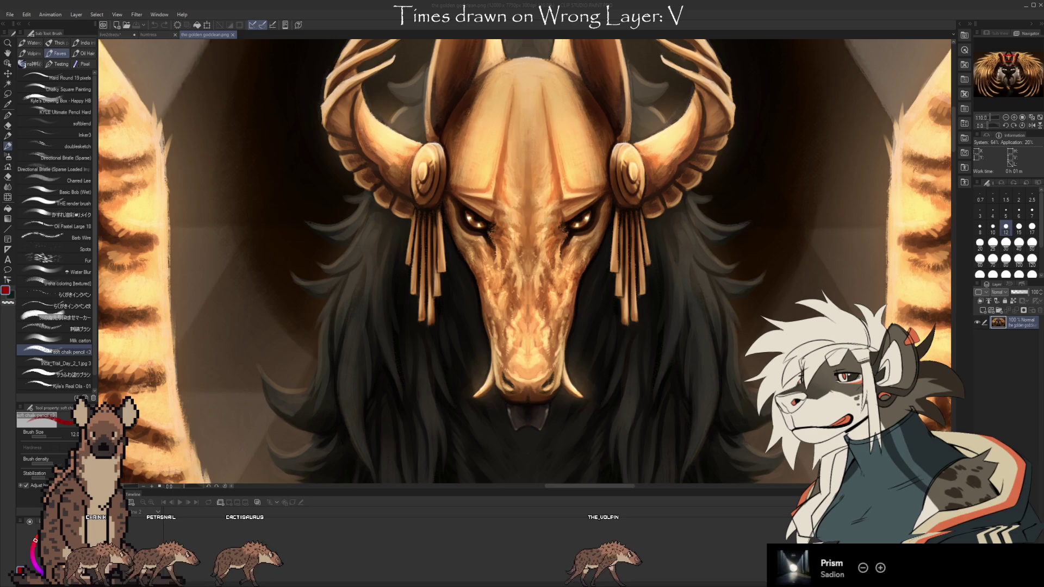
- Play the grinning hyena face sketch animation and widen its Timeline frames
click(460, 199)
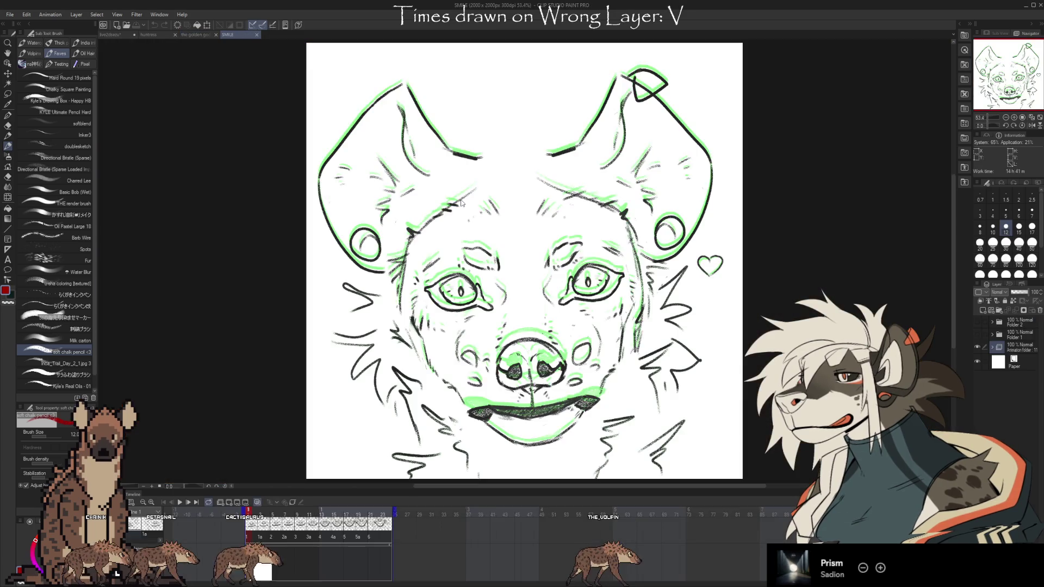
click(181, 501)
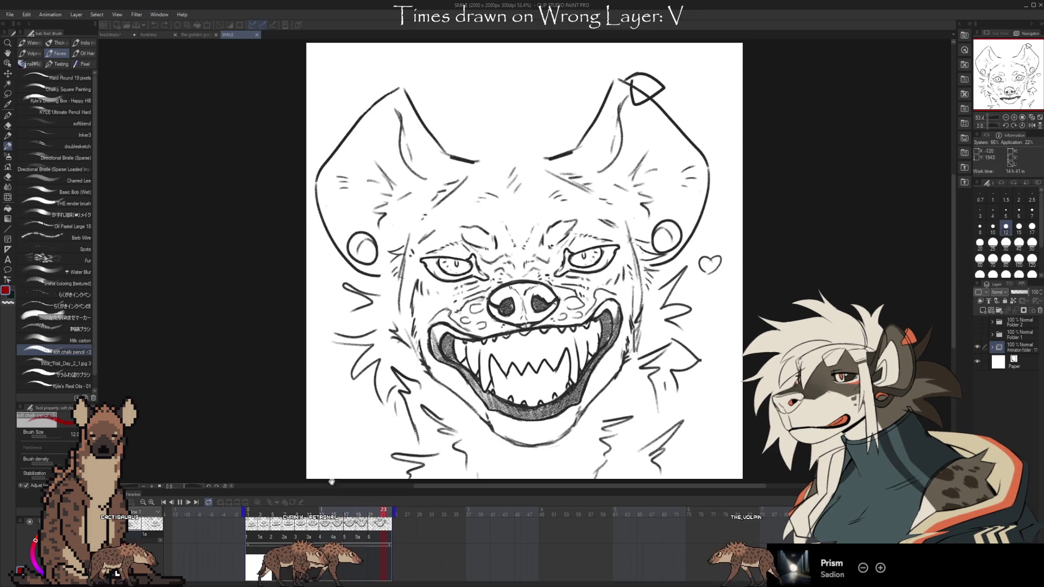
click(152, 501)
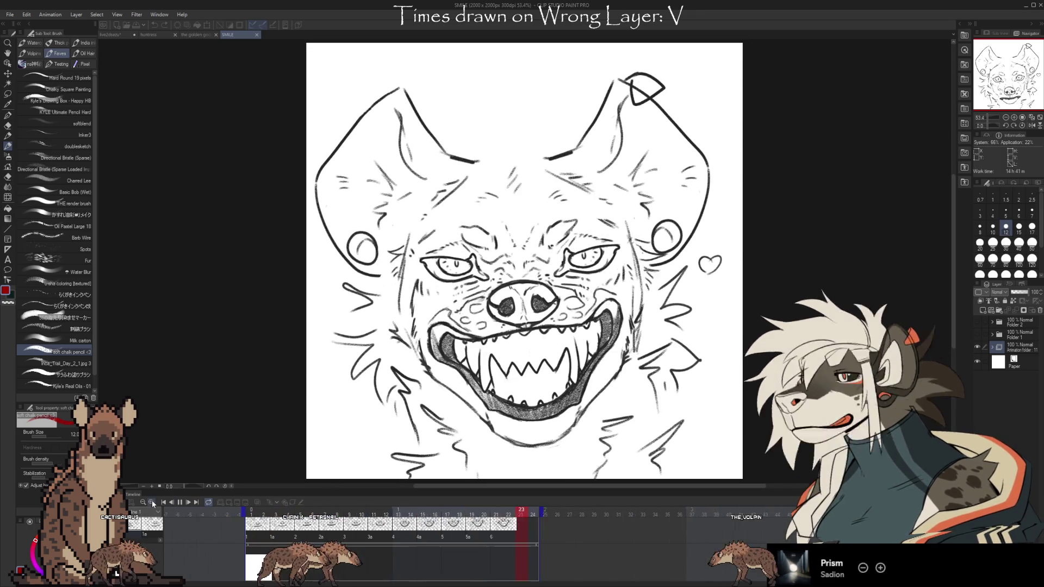
scroll(328, 539, up, 2)
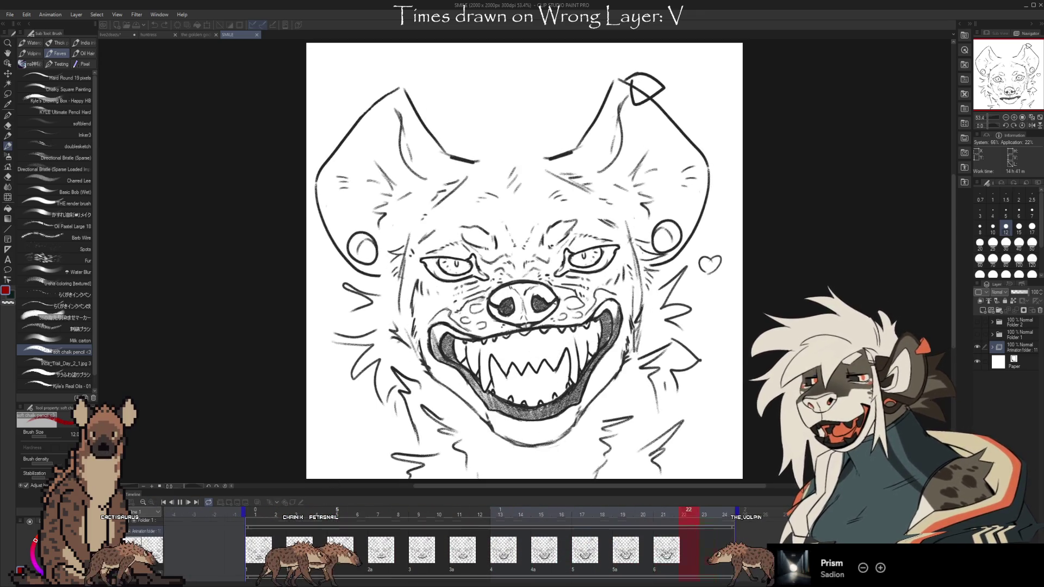